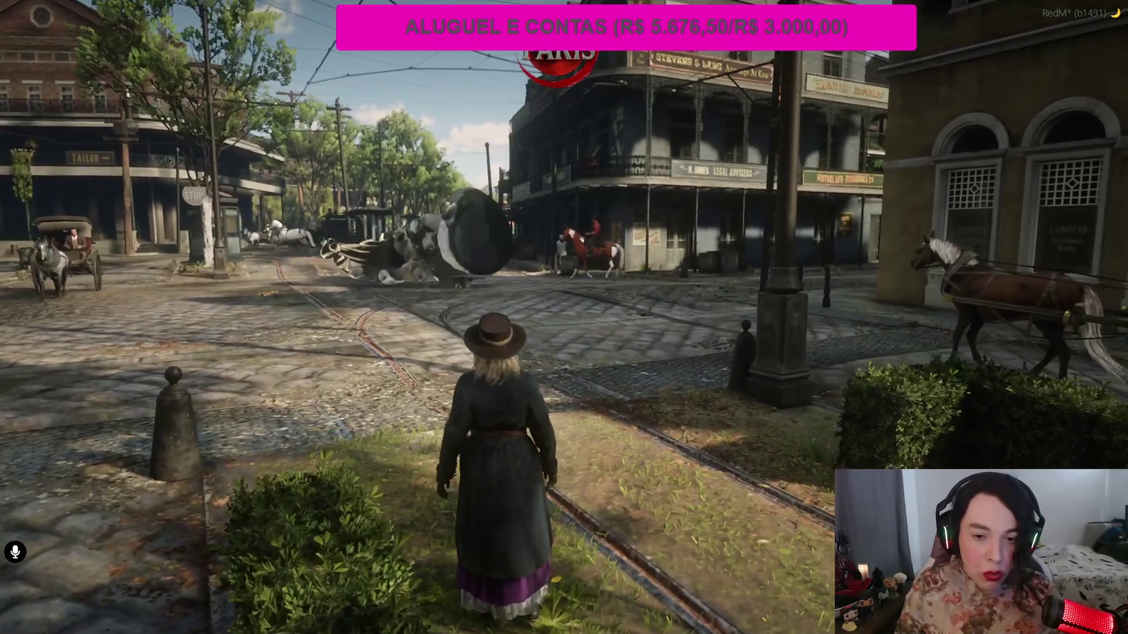
Leave the fullscreen RedM game so the OBS Studio window shows
key(alt+Tab)
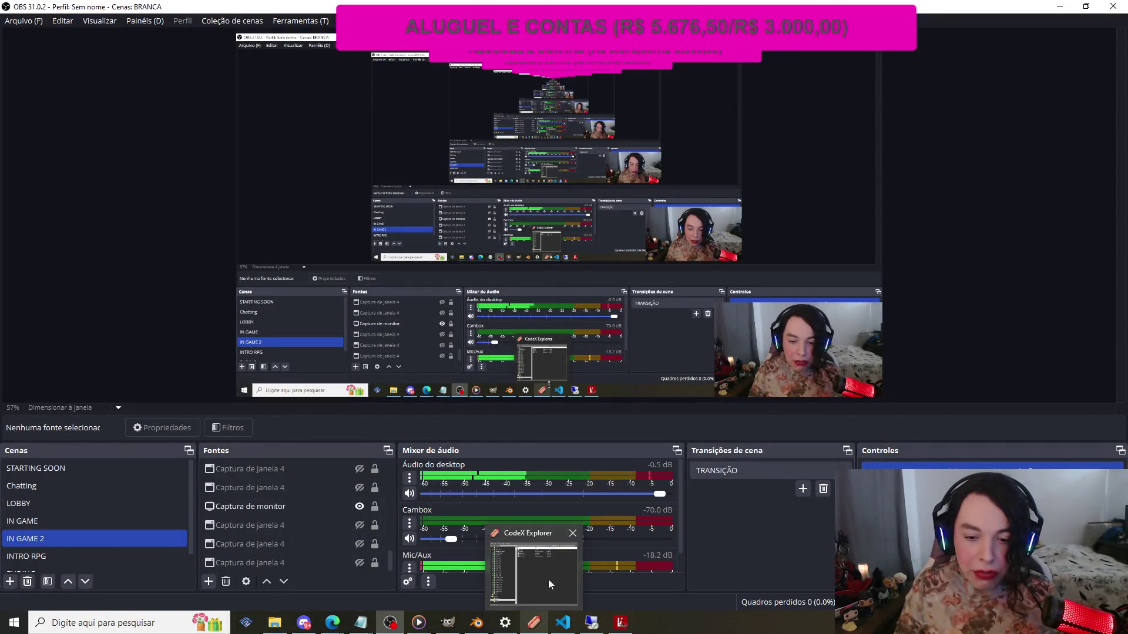
In File Explorer, go to This PC and open the Novo volume (E:) drive
click(275, 622)
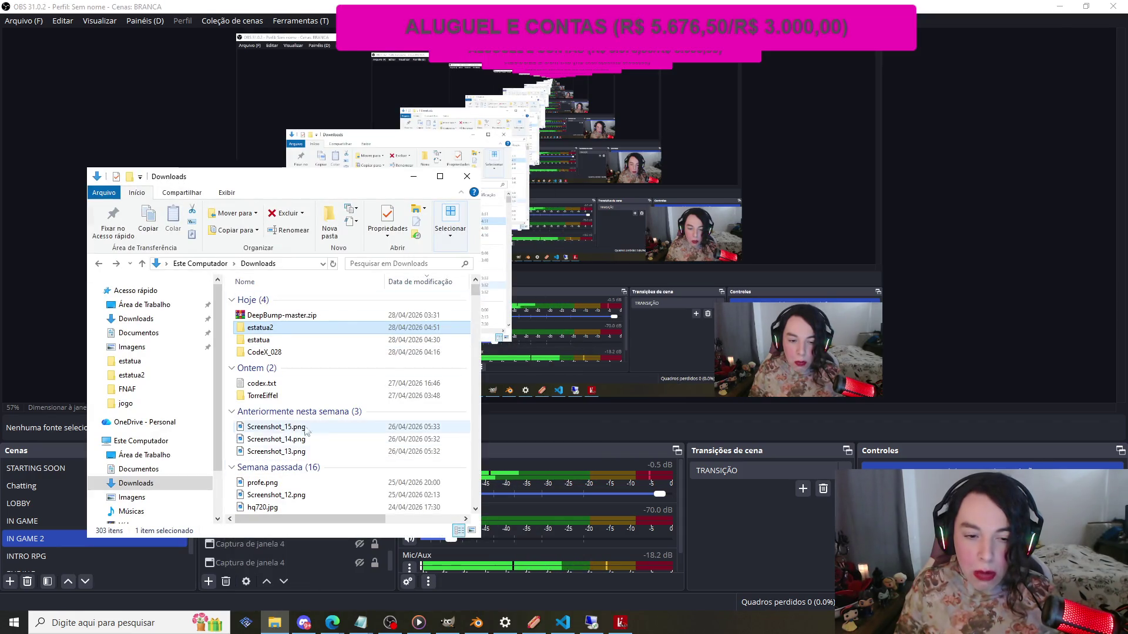
click(141, 441)
scroll(347, 435, down, 3)
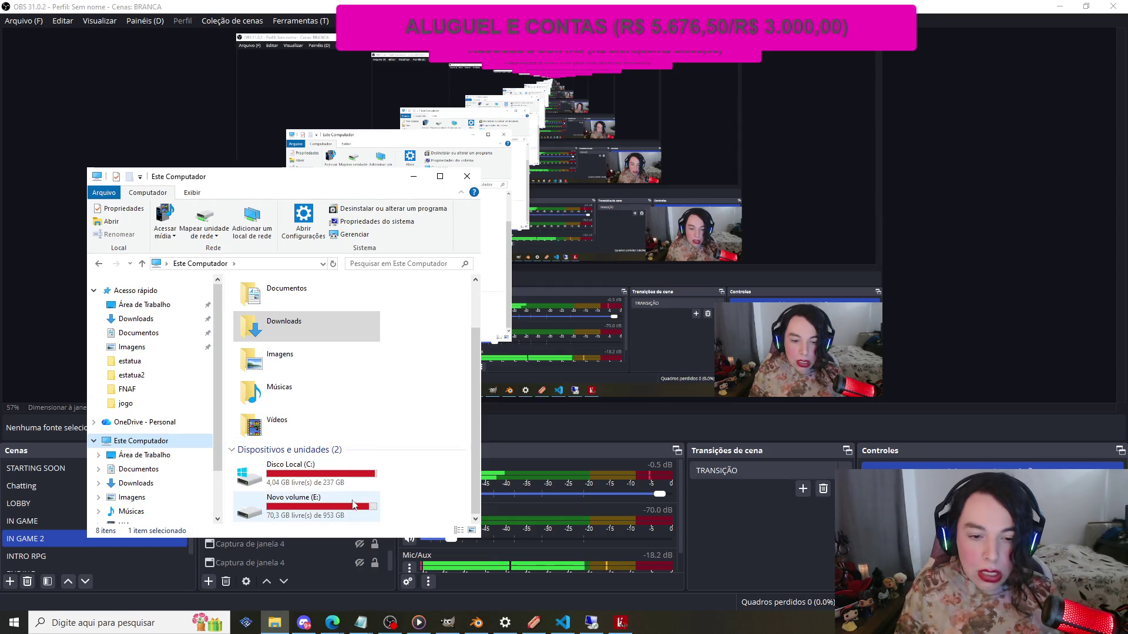
click(144, 403)
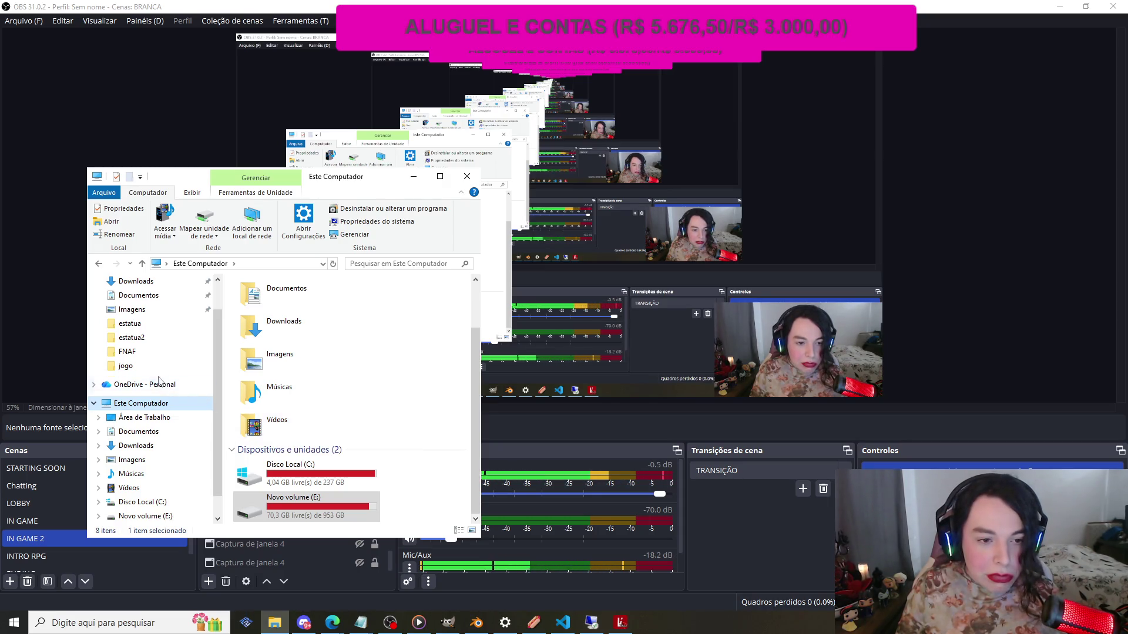
scroll(157, 378, up, 1)
scroll(157, 377, down, 2)
scroll(154, 373, up, 2)
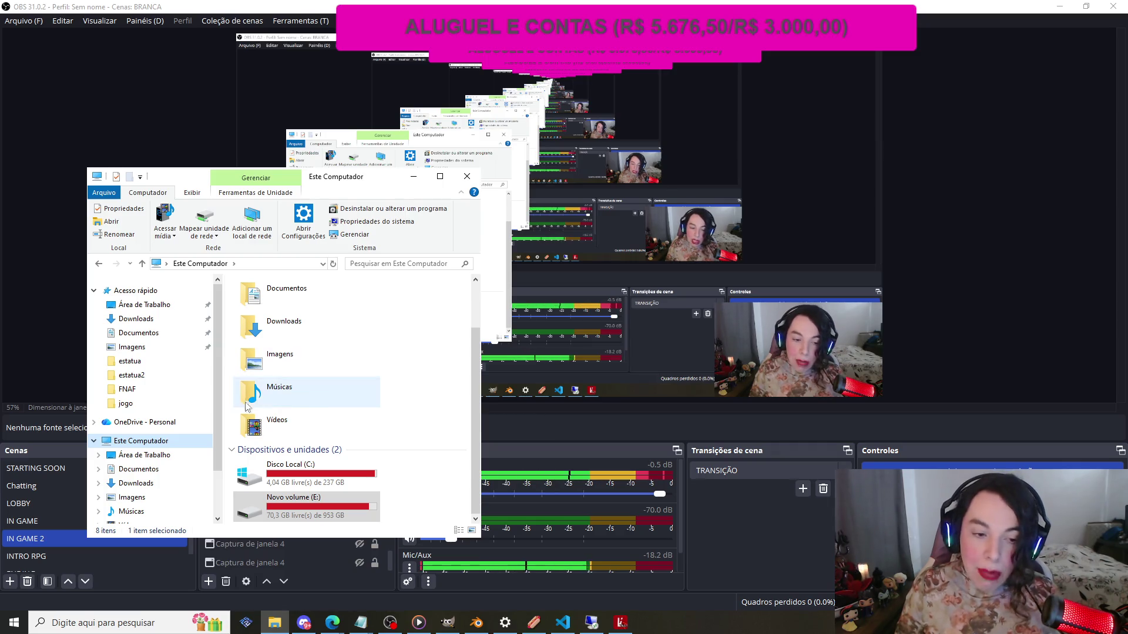
scroll(319, 428, up, 1)
scroll(311, 470, down, 1)
double_click(294, 505)
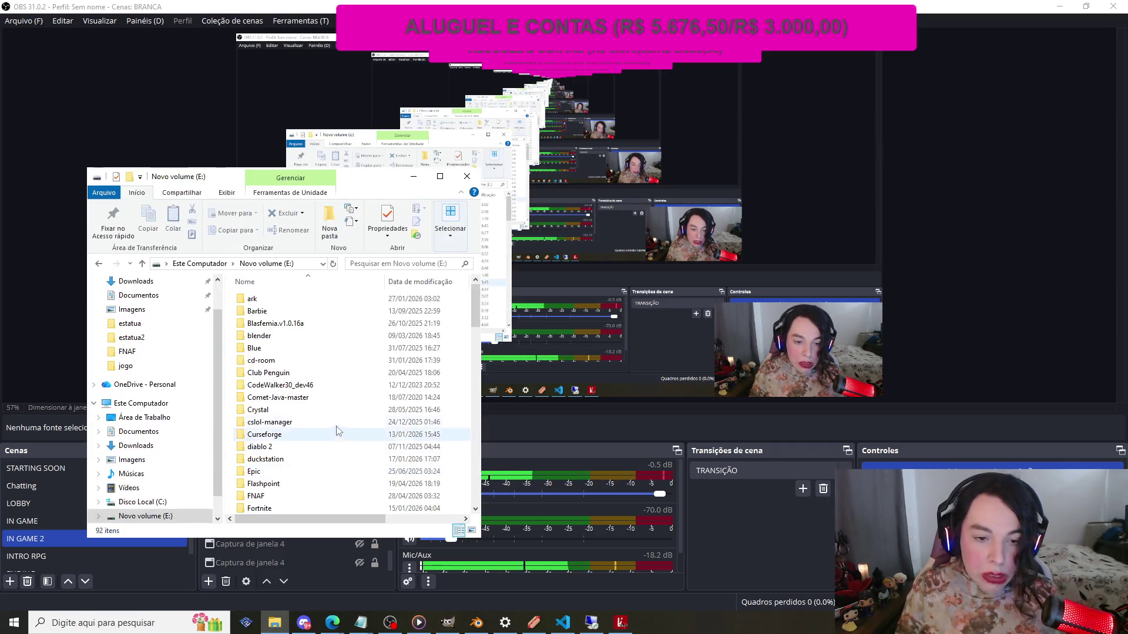
Open Downloads › CodeX_028 and launch CodeX.exe
scroll(328, 408, down, 4)
scroll(323, 402, down, 2)
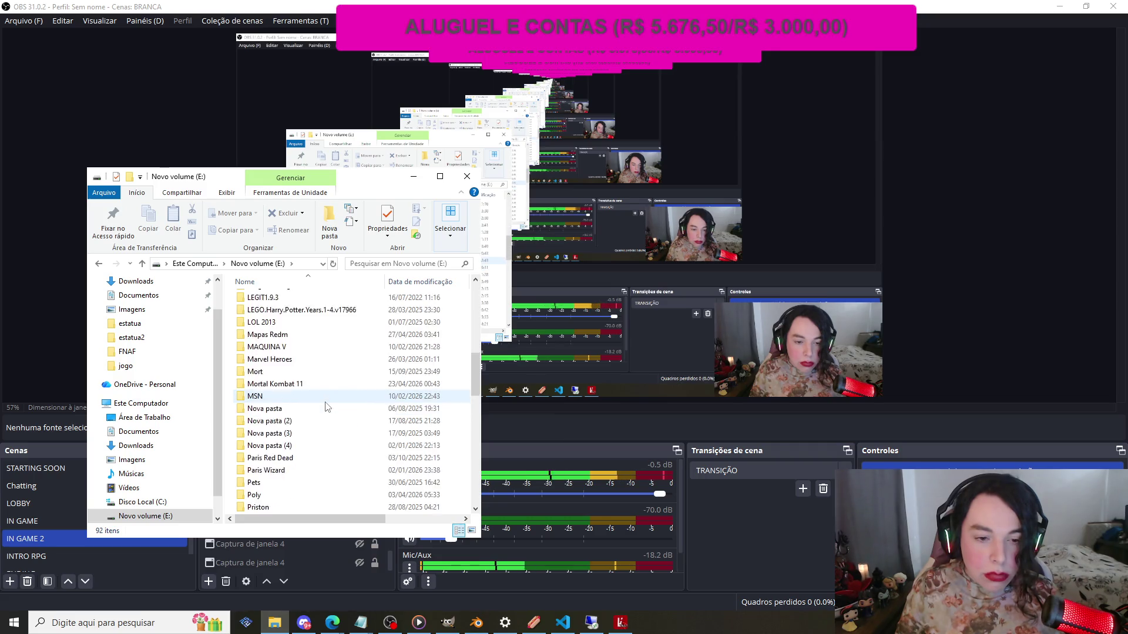
scroll(322, 398, up, 2)
scroll(322, 399, up, 8)
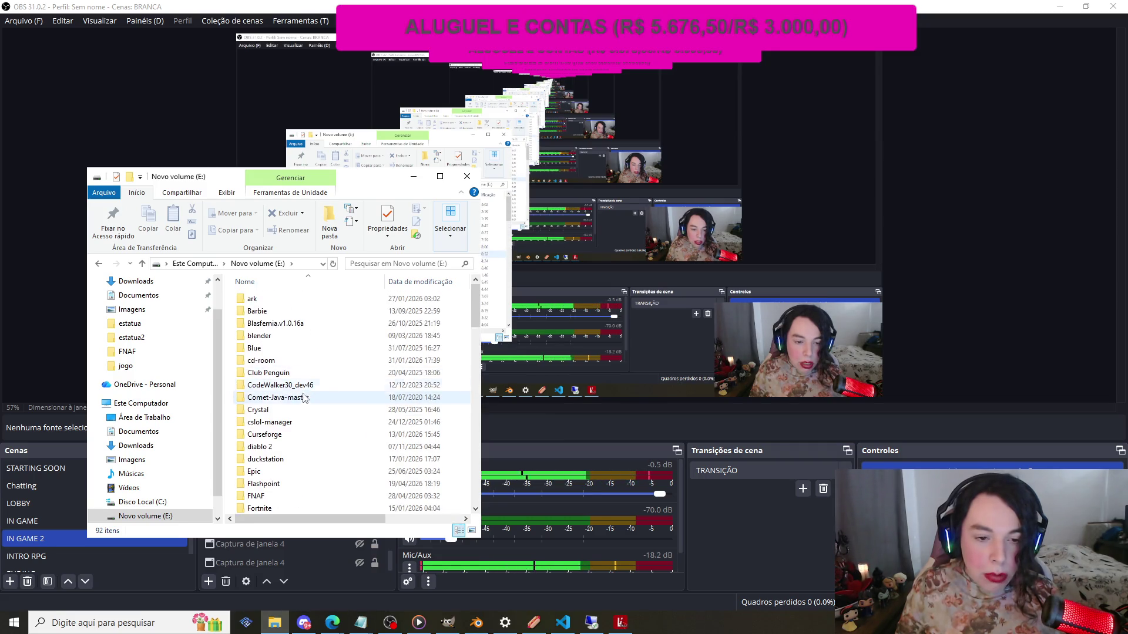
scroll(147, 329, up, 1)
click(141, 319)
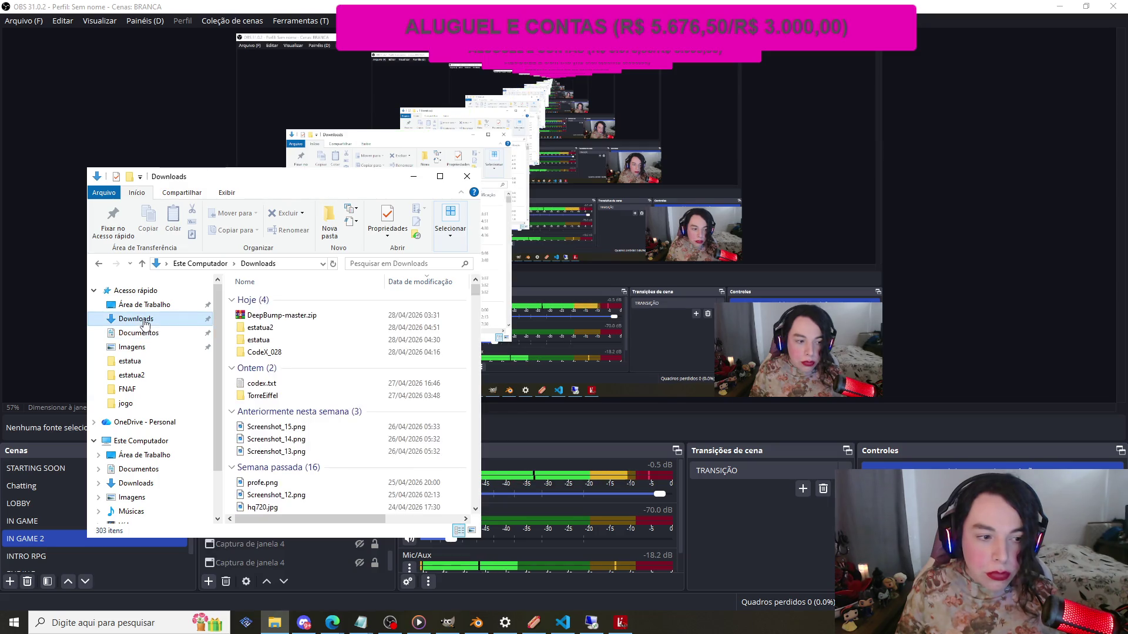
double_click(294, 353)
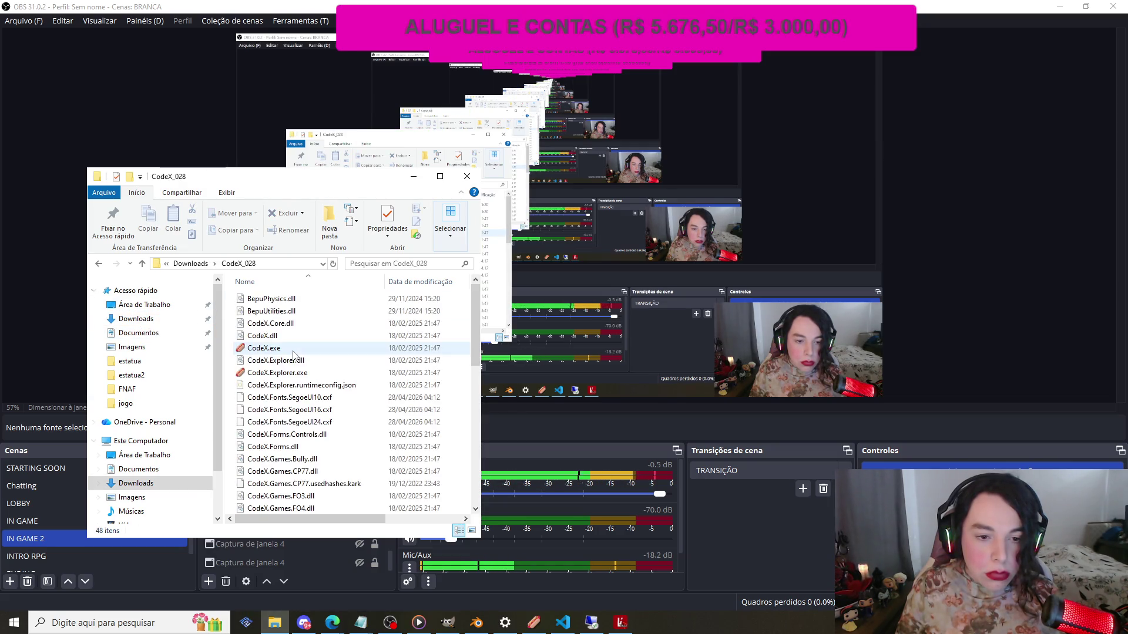
double_click(292, 349)
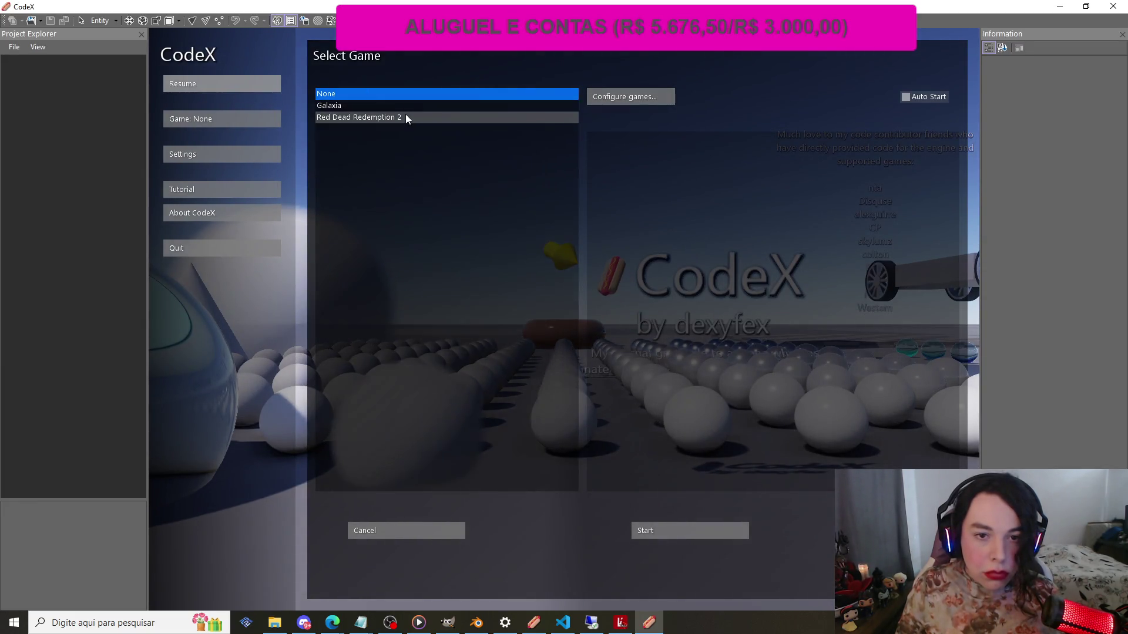
Start CodeX with Red Dead Redemption 2 and turn the view toward the iron gate and buildings
click(405, 117)
click(651, 530)
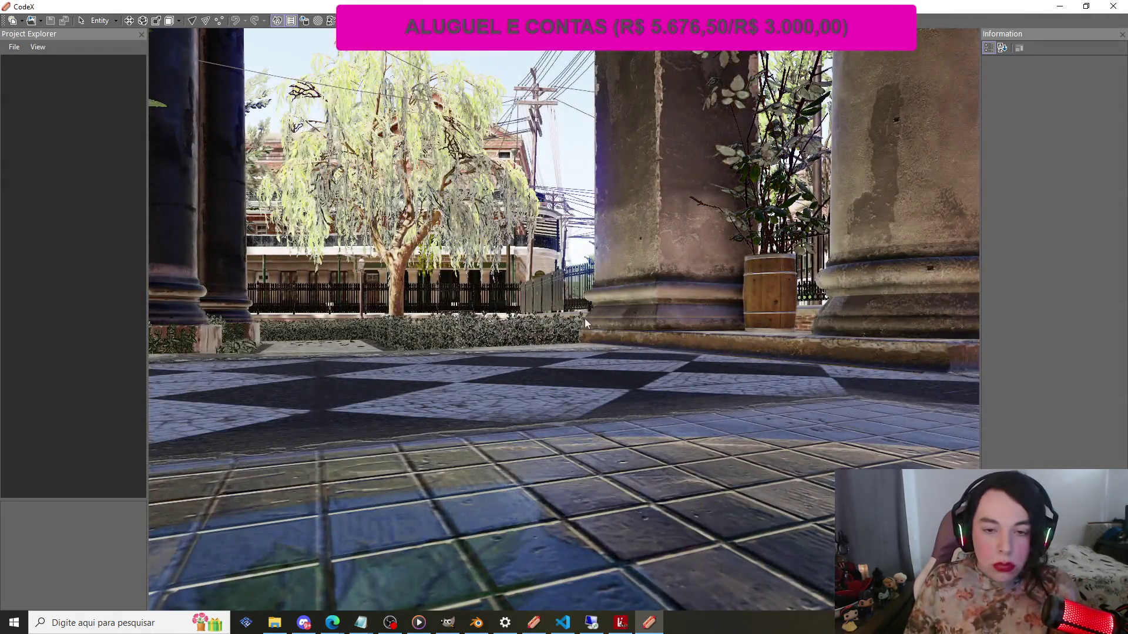
mouse_move(584, 319)
mouse_down()
mouse_move(581, 231)
mouse_move(650, 342)
mouse_move(650, 302)
mouse_move(574, 502)
mouse_move(586, 397)
mouse_move(698, 356)
mouse_move(641, 376)
mouse_move(412, 392)
mouse_move(590, 365)
mouse_up()
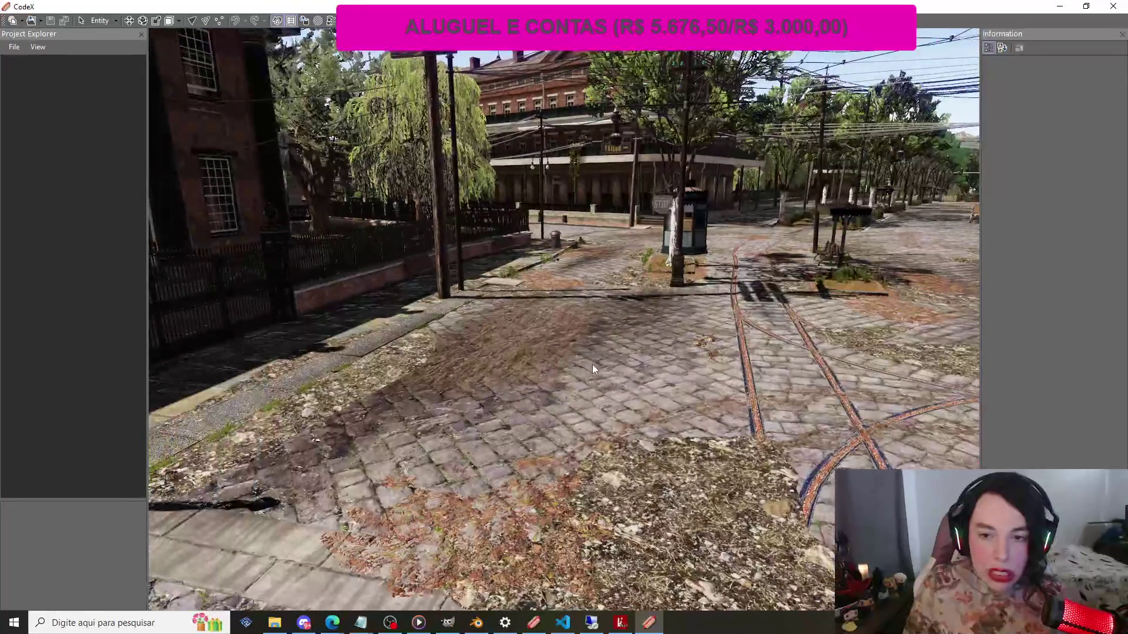
click(15, 47)
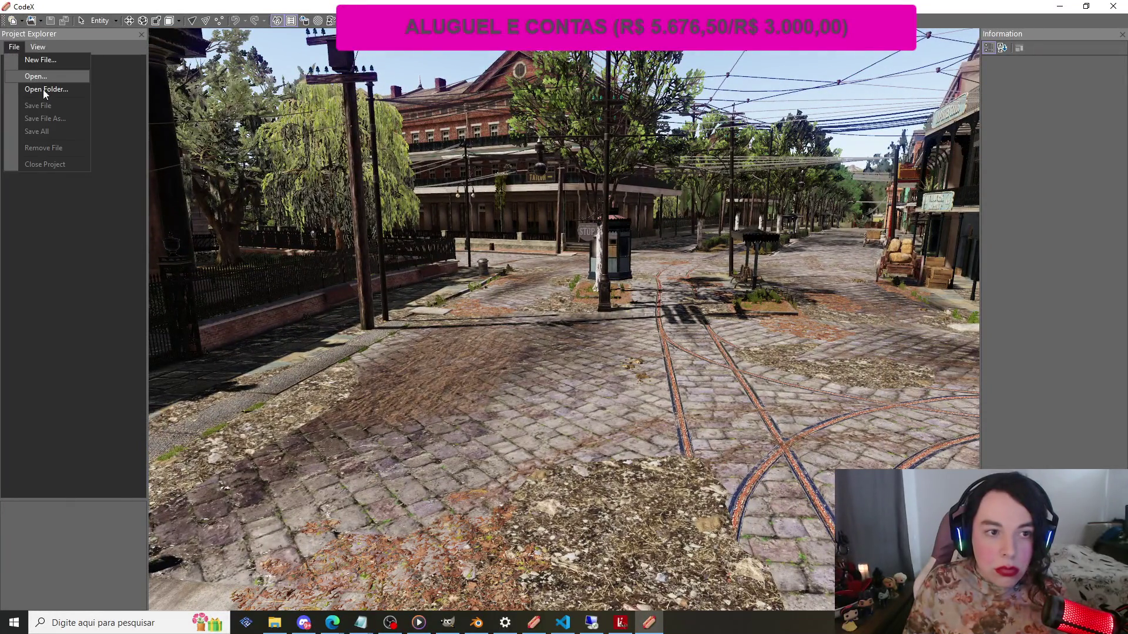
Open the Downloads › estatua2 folder as the project and centre the statue in view
click(43, 89)
click(55, 115)
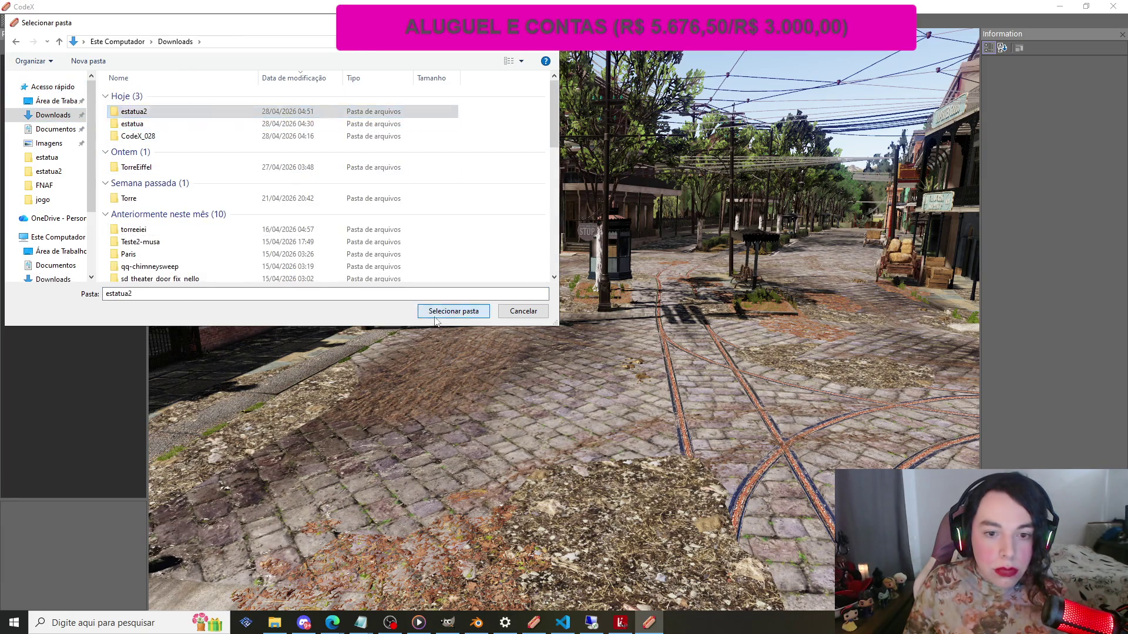
click(436, 317)
mouse_move(616, 324)
mouse_down()
mouse_move(492, 302)
mouse_move(527, 303)
mouse_move(525, 274)
mouse_move(614, 291)
mouse_move(600, 311)
mouse_move(510, 302)
mouse_move(539, 307)
mouse_up()
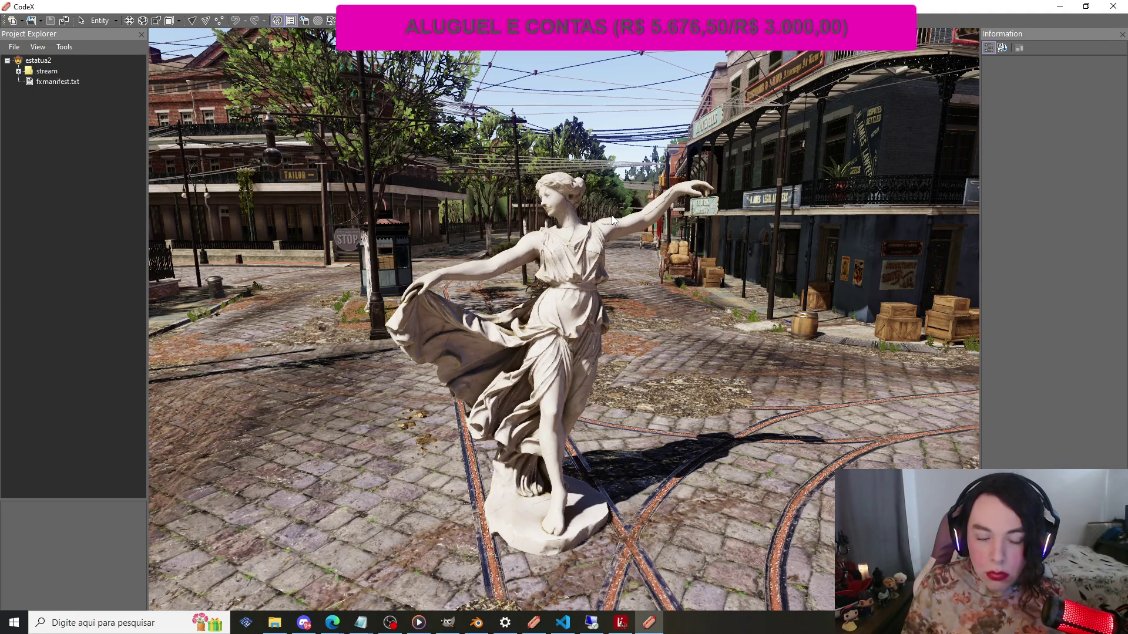
double_click(46, 71)
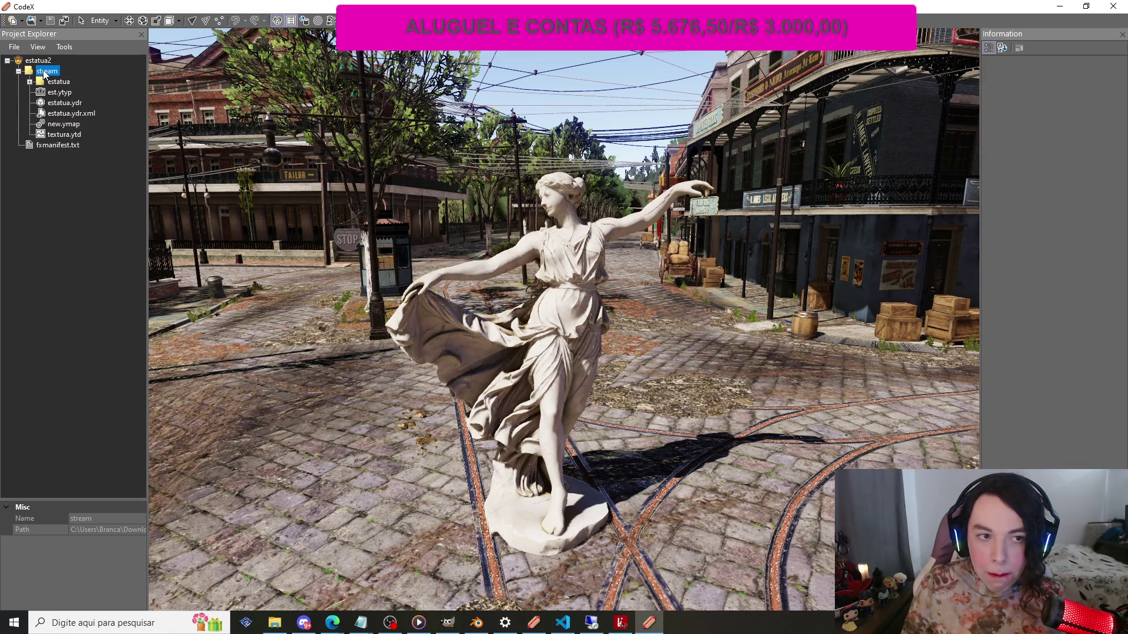
Open textura.ytd and view diffuse_0's details (1024 x 1024, BC3, 11 mip levels)
double_click(62, 134)
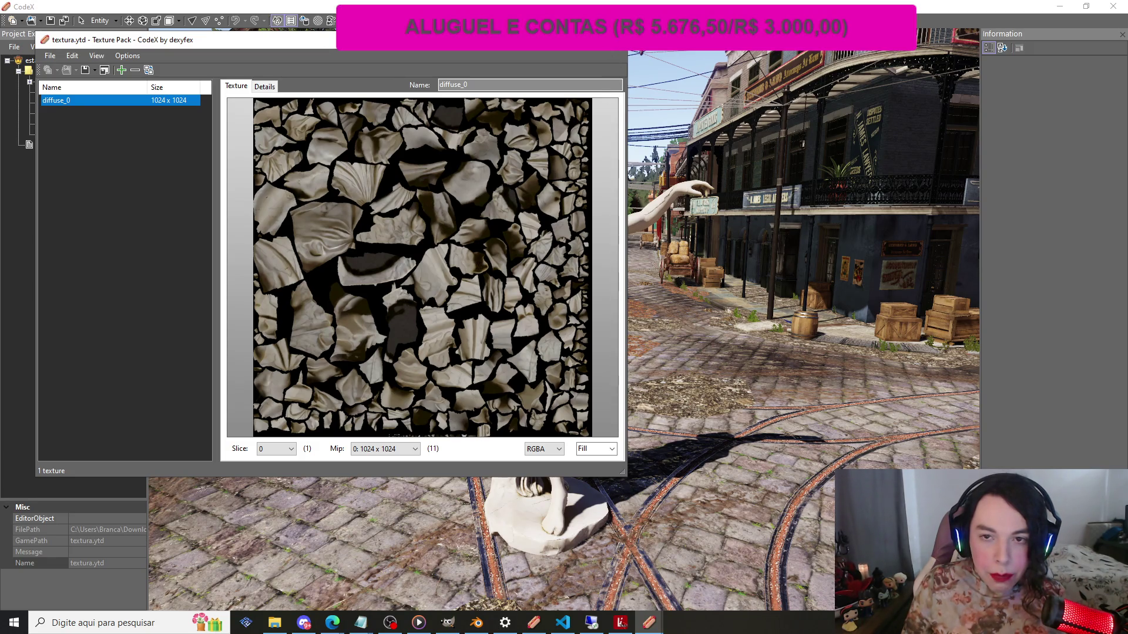
click(617, 40)
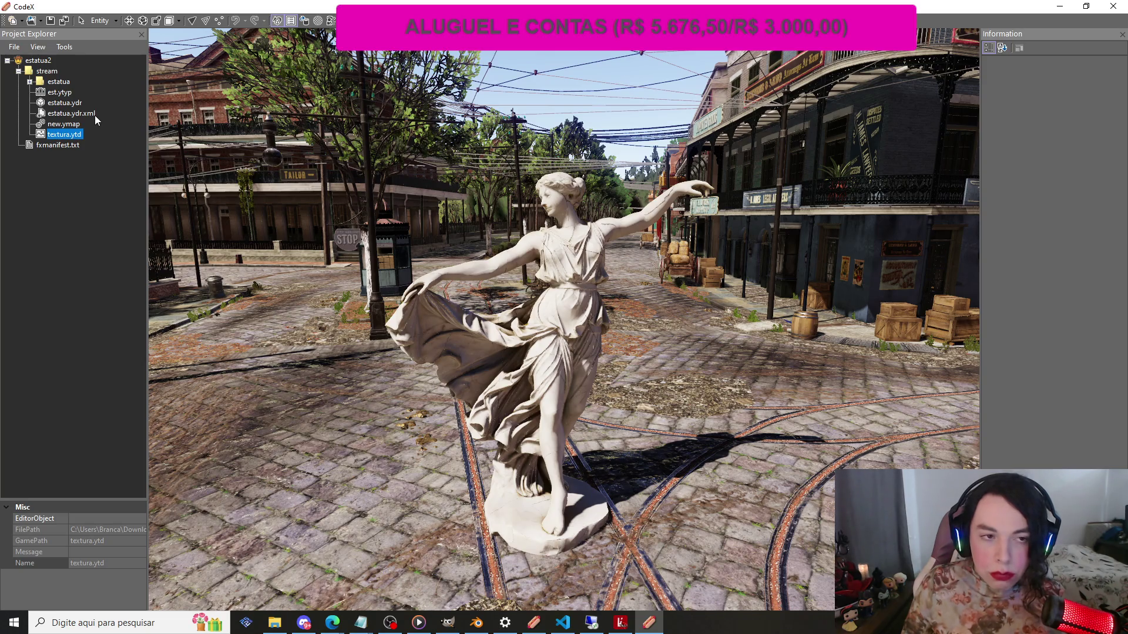
double_click(71, 134)
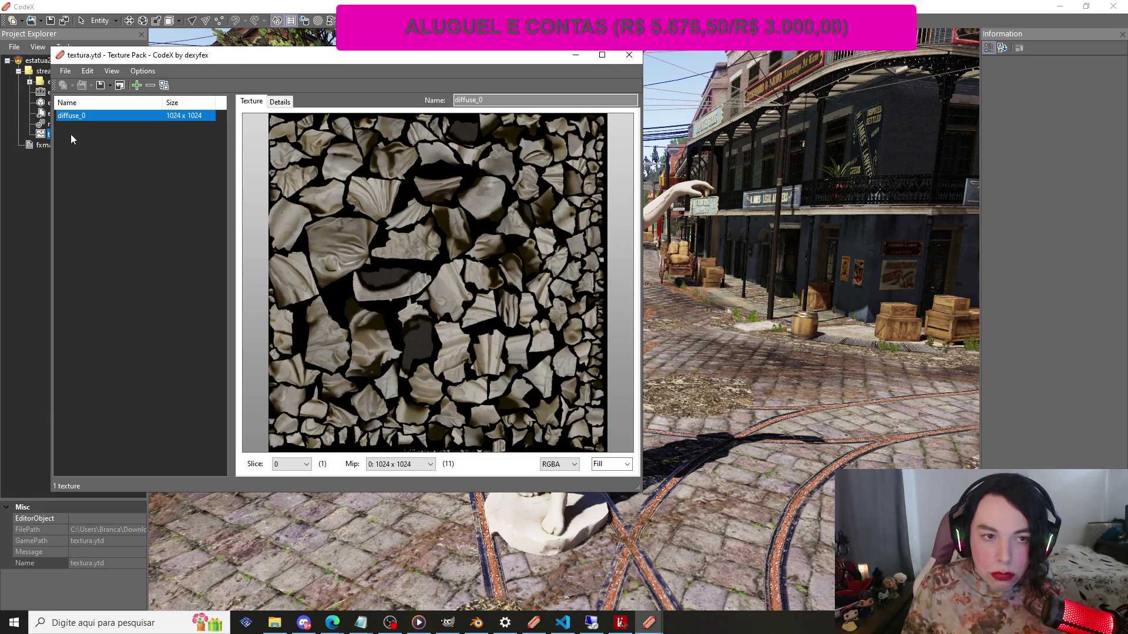
click(279, 102)
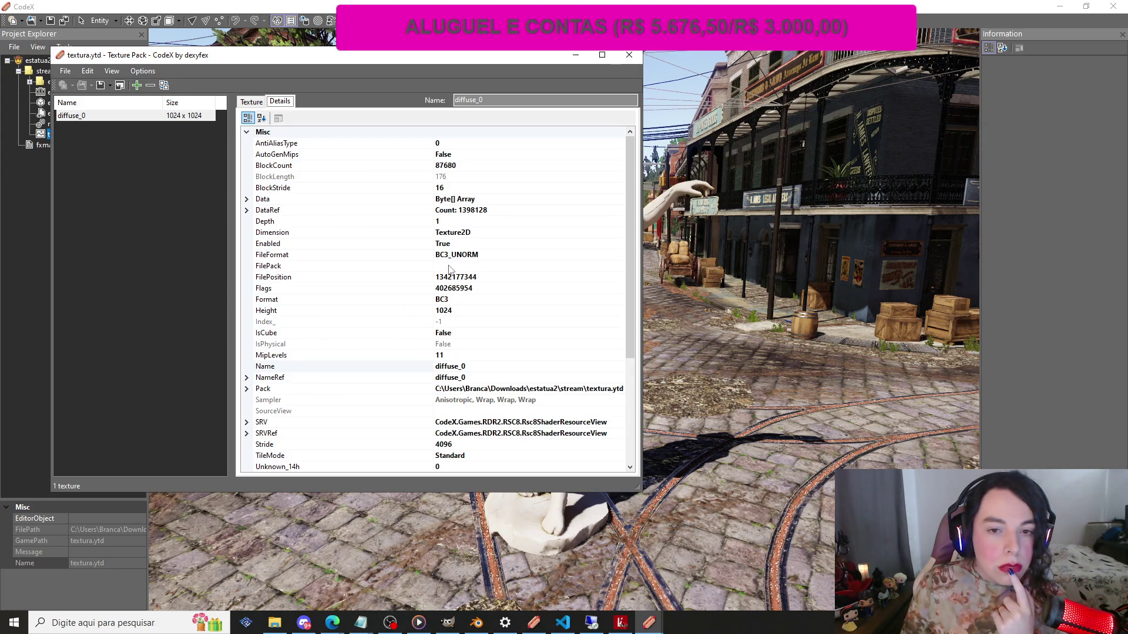
Change the diffuse_0 texture's TileMode from Standard to Linear
scroll(450, 269, down, 4)
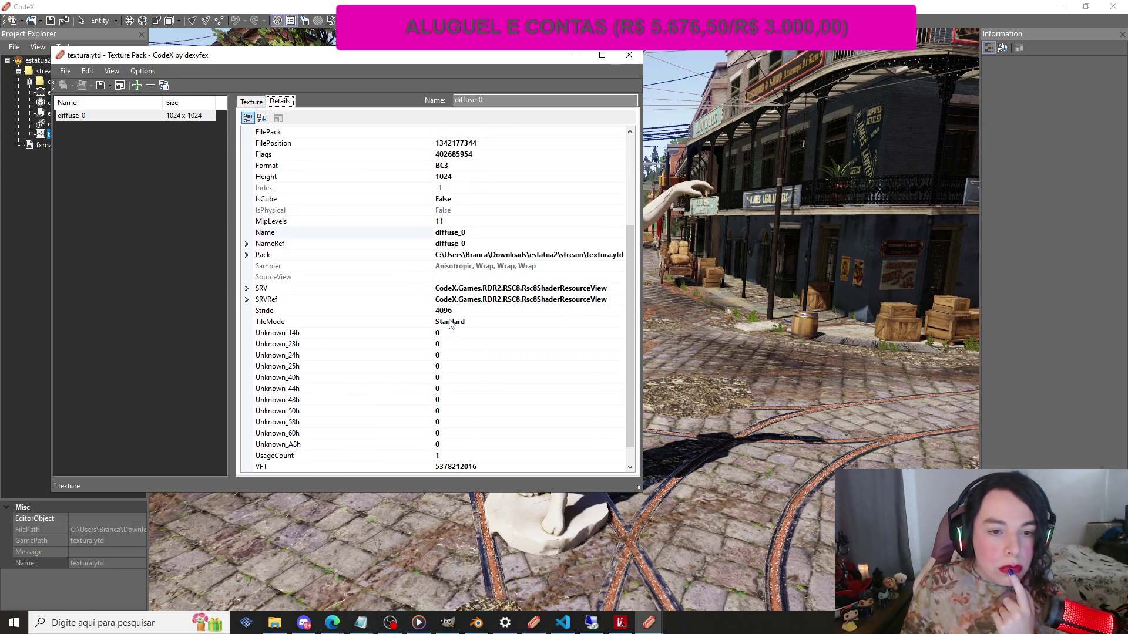
click(450, 323)
click(620, 323)
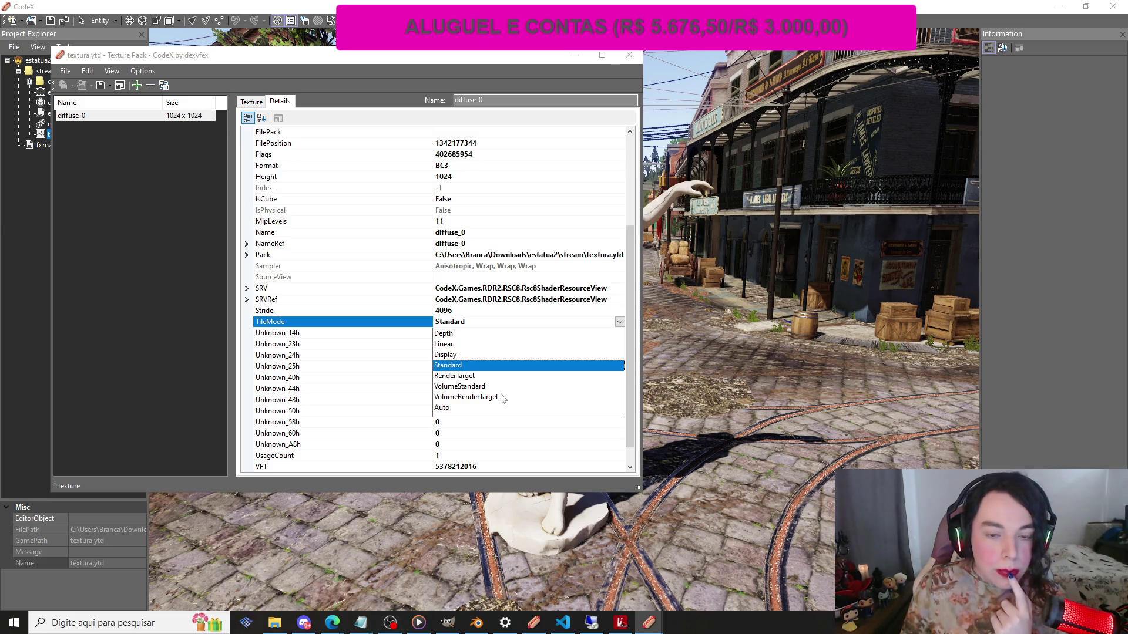
click(445, 344)
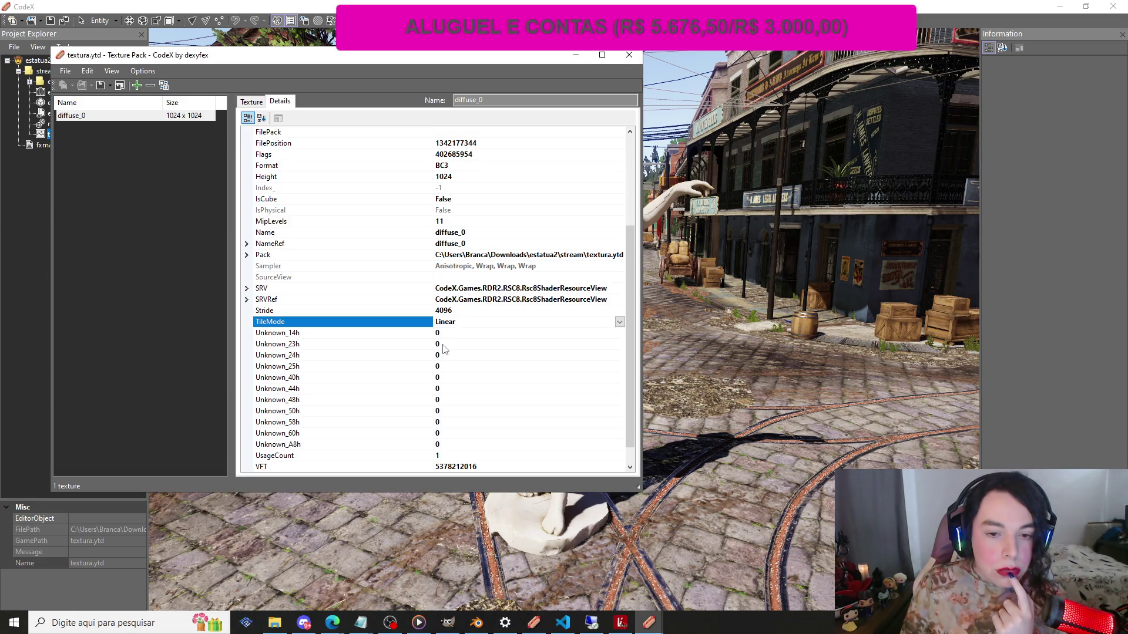
Save the textura.ytd texture pack under its own name
scroll(476, 349, down, 1)
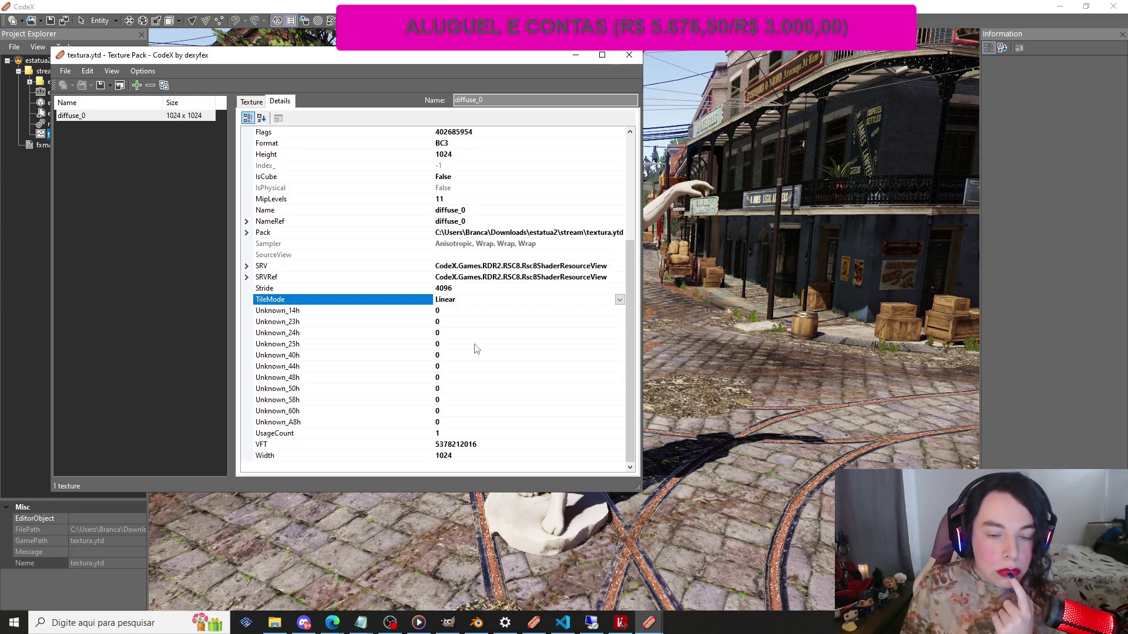
scroll(476, 349, up, 1)
click(101, 86)
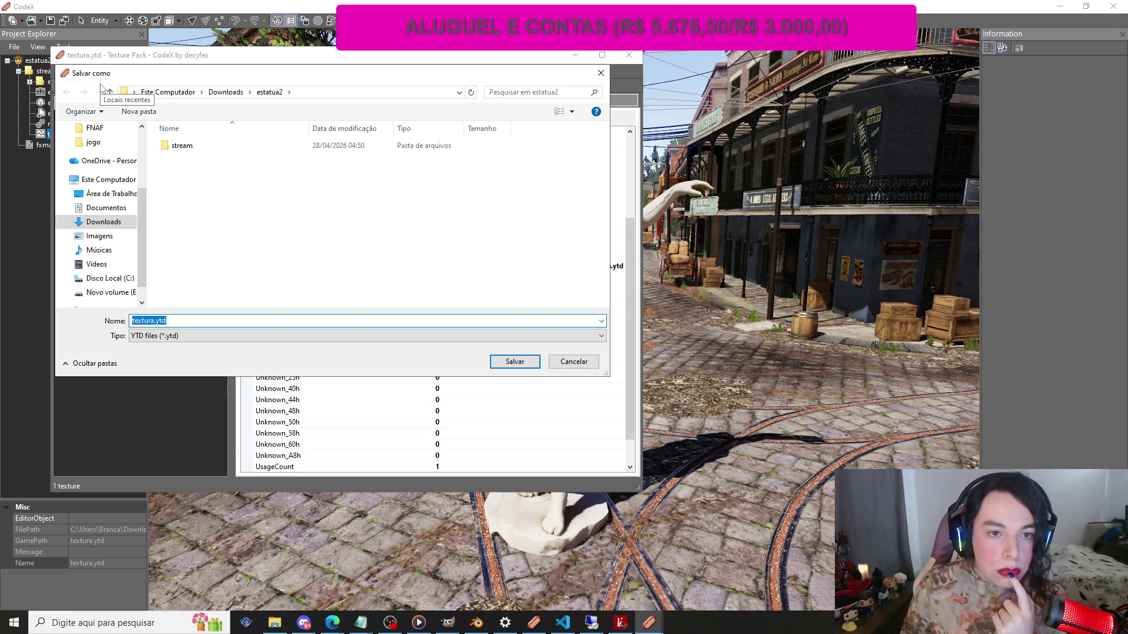
double_click(176, 146)
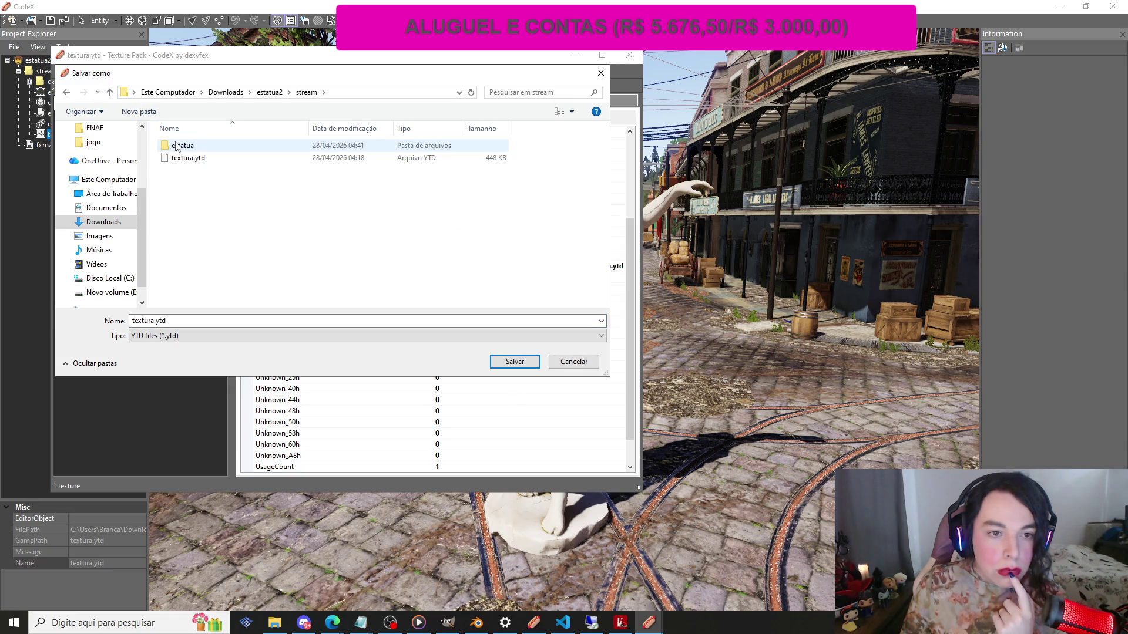
click(503, 363)
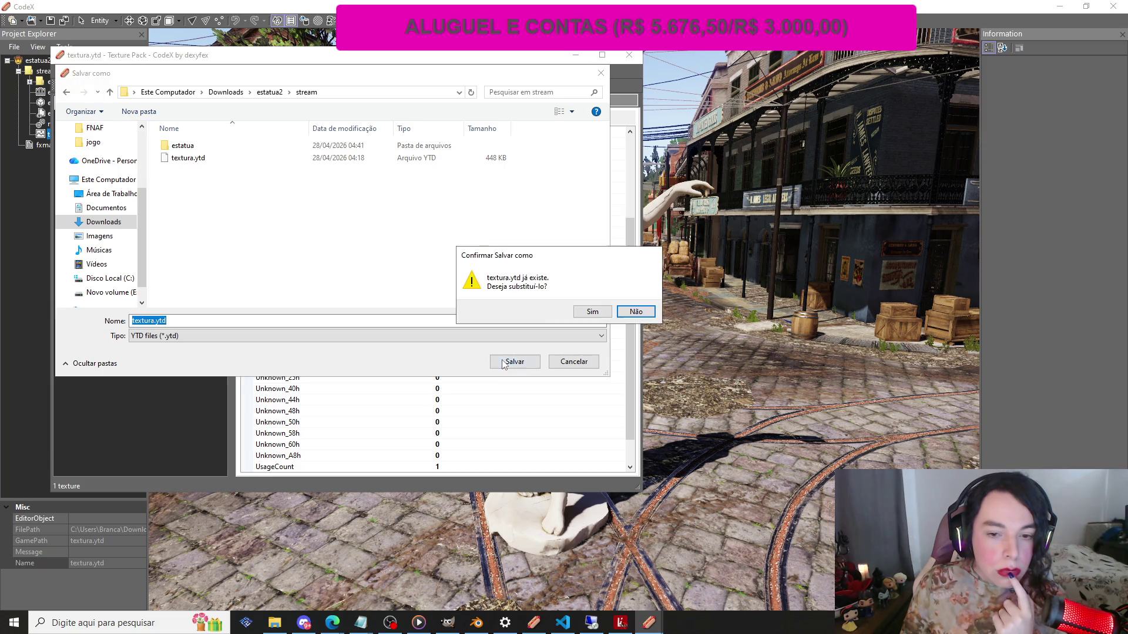
click(591, 312)
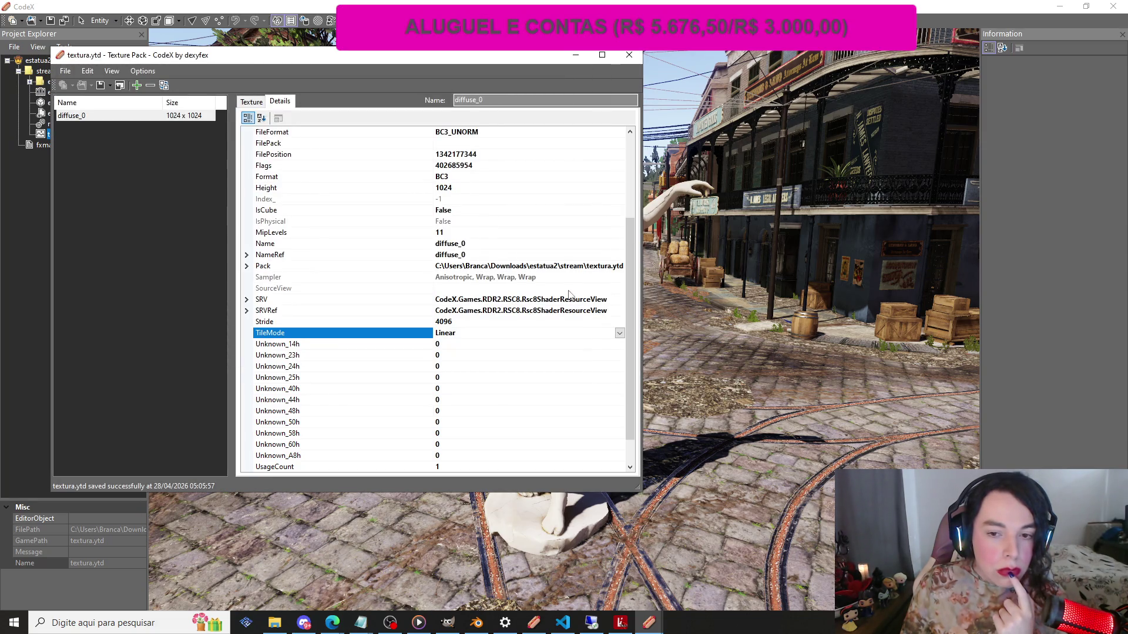
scroll(569, 294, down, 1)
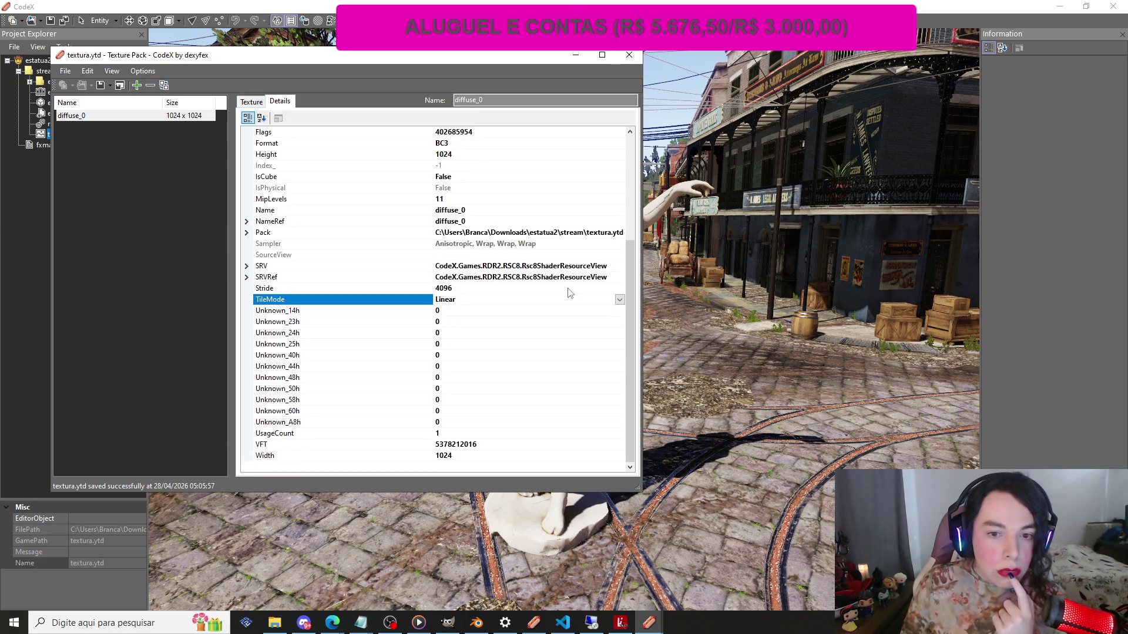
scroll(569, 293, up, 2)
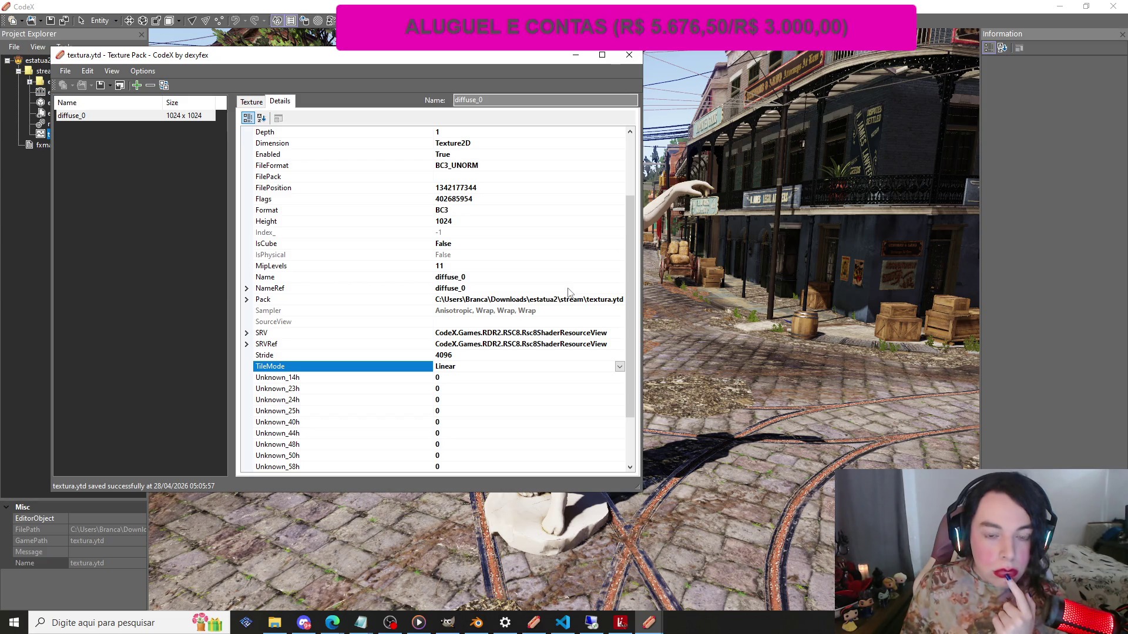
scroll(569, 293, up, 1)
scroll(568, 293, down, 3)
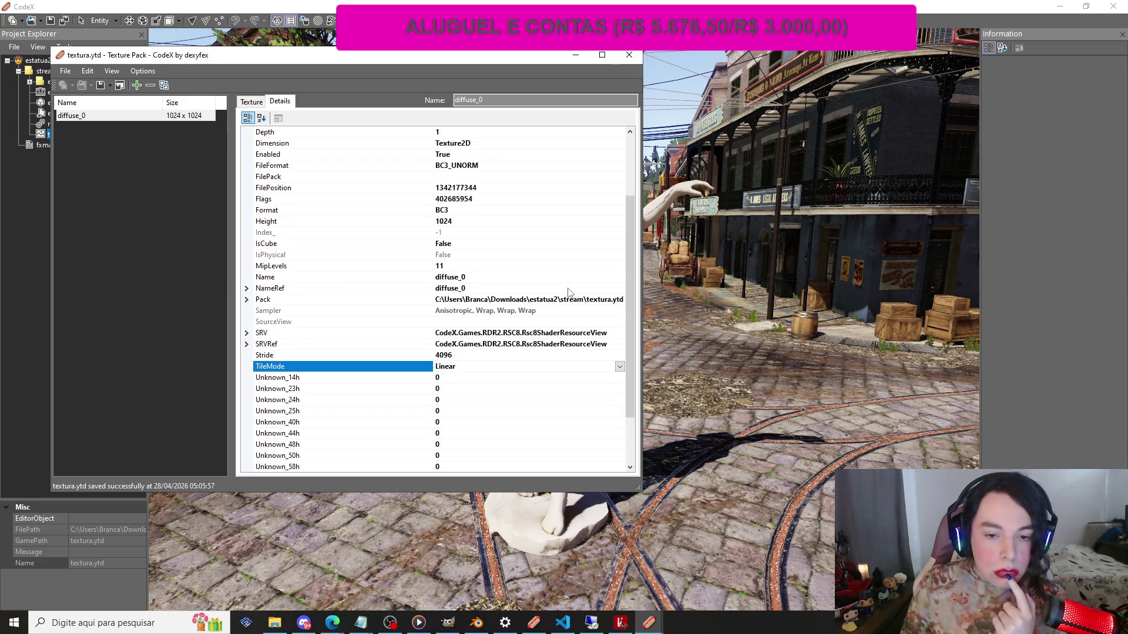
scroll(569, 293, up, 5)
scroll(569, 293, down, 5)
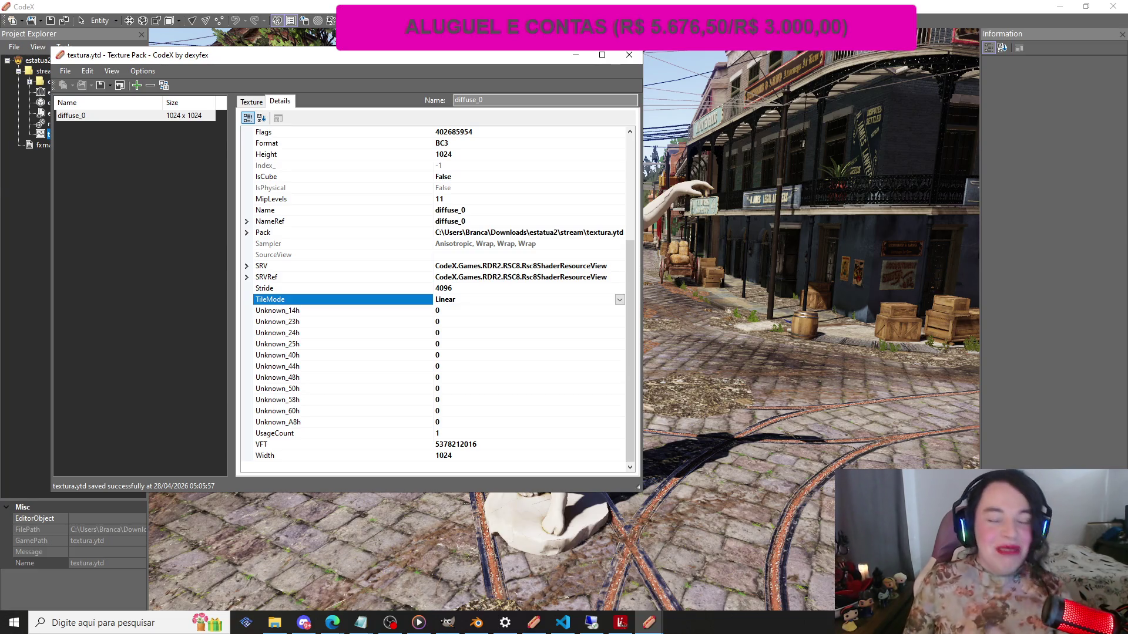
click(276, 622)
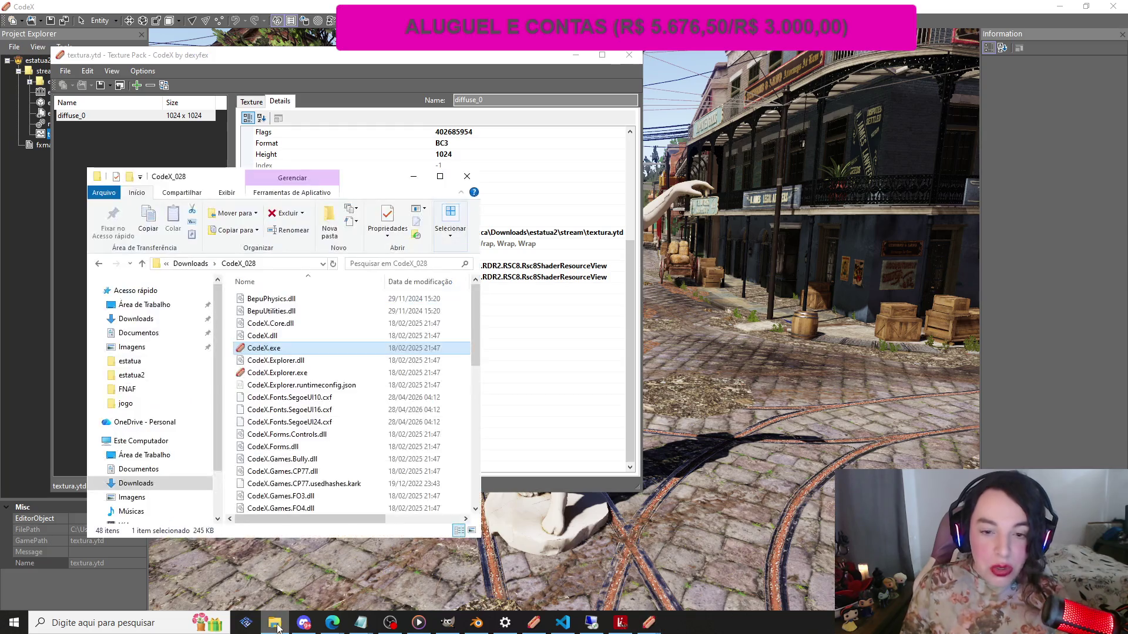
click(414, 176)
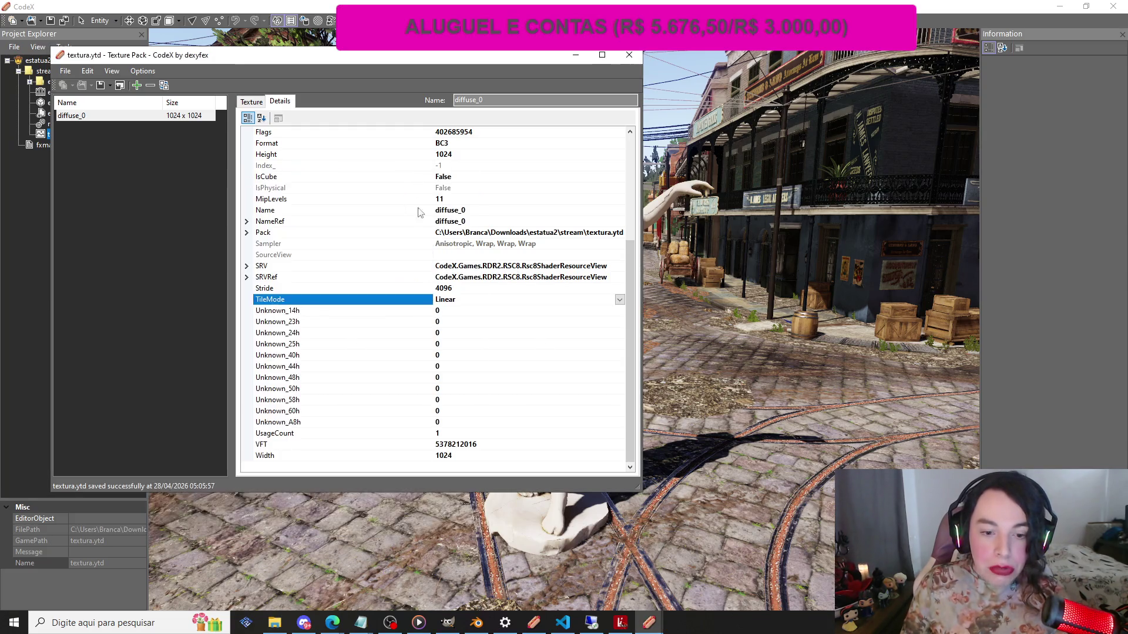
click(390, 622)
click(360, 507)
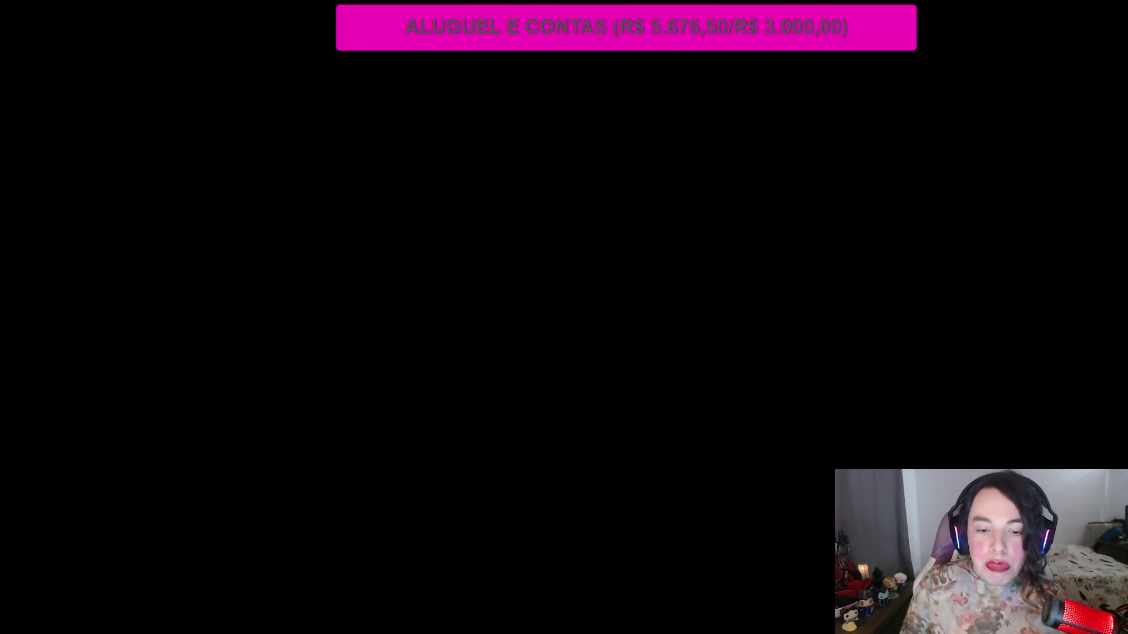
Return from the game to the OBS Studio window
key(alt+Tab)
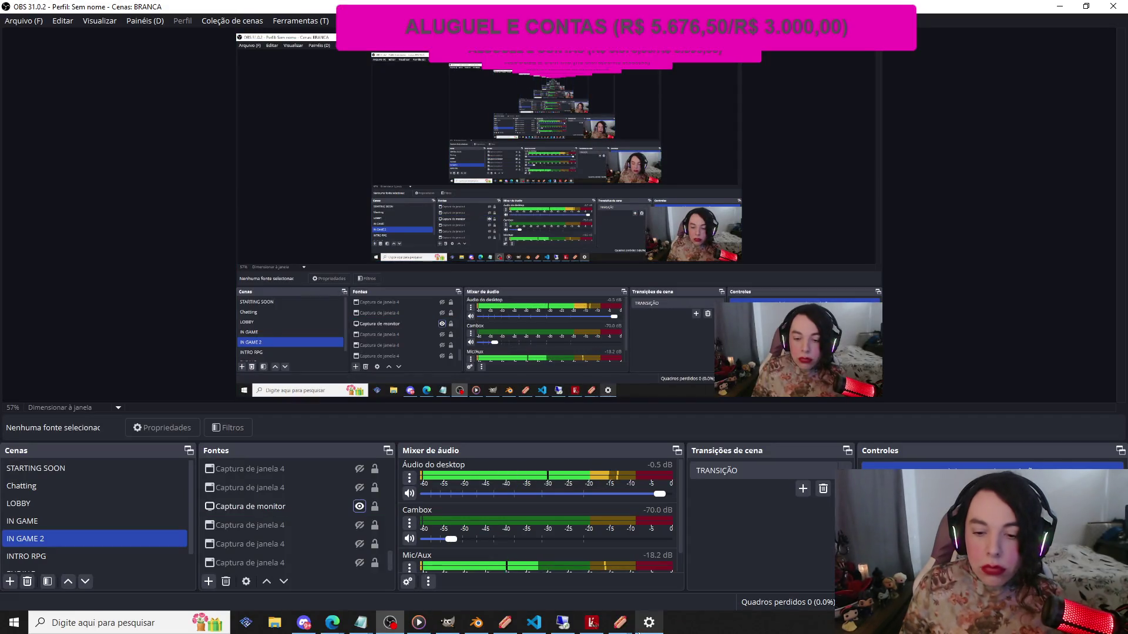
mouse_move(617, 627)
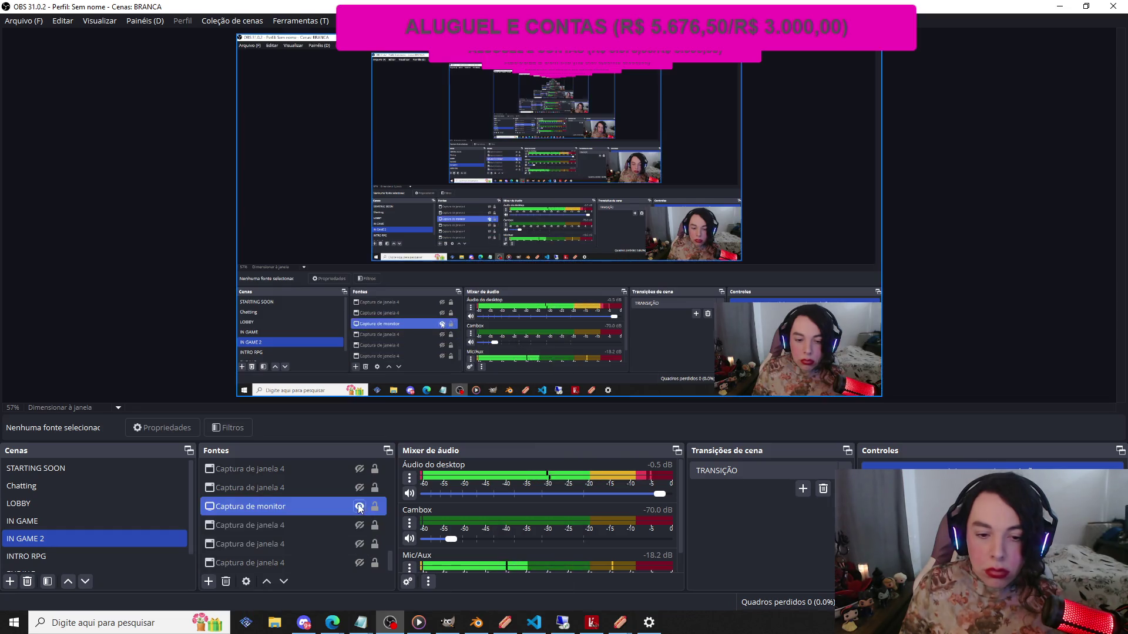
key(alt+Tab)
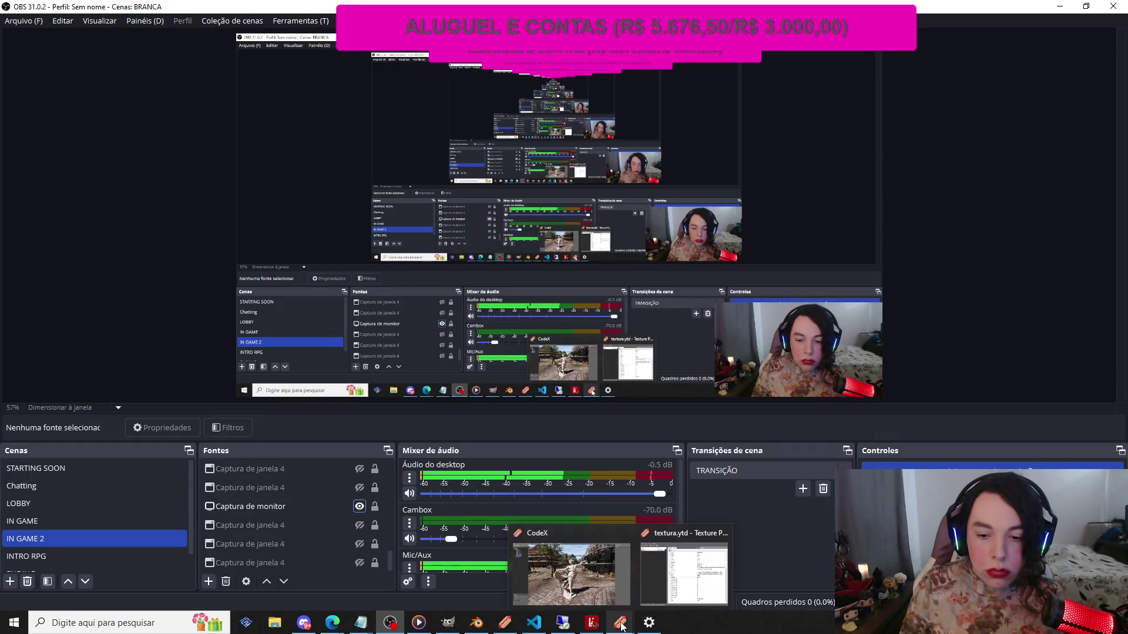
Close the textura.ytd Texture Pack window and open File Explorer at Este Computador
click(658, 575)
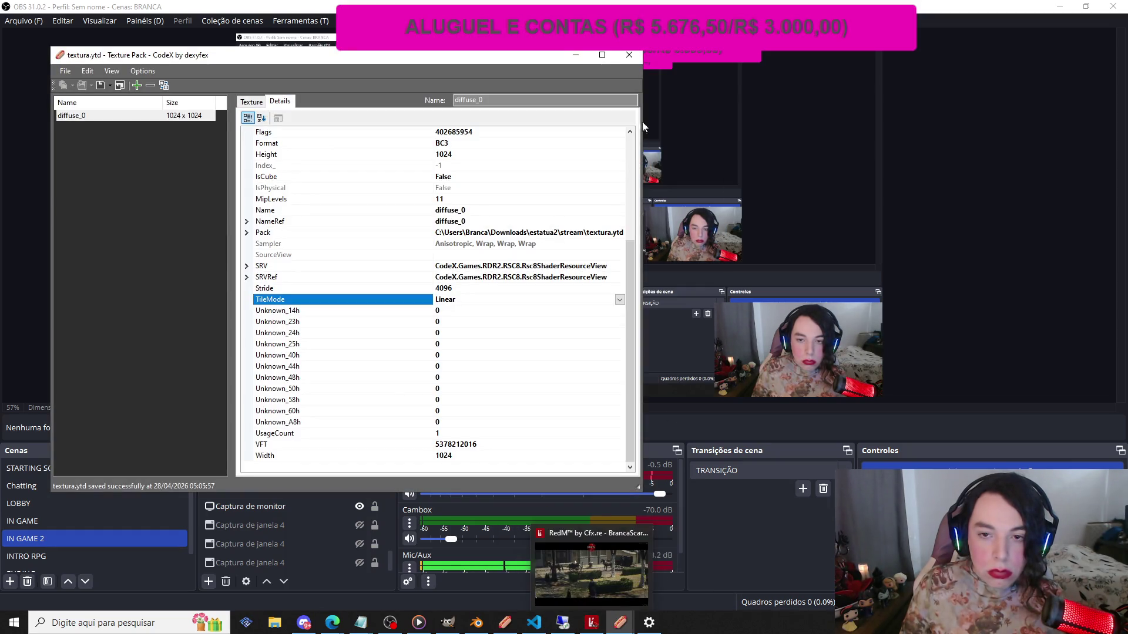
click(626, 56)
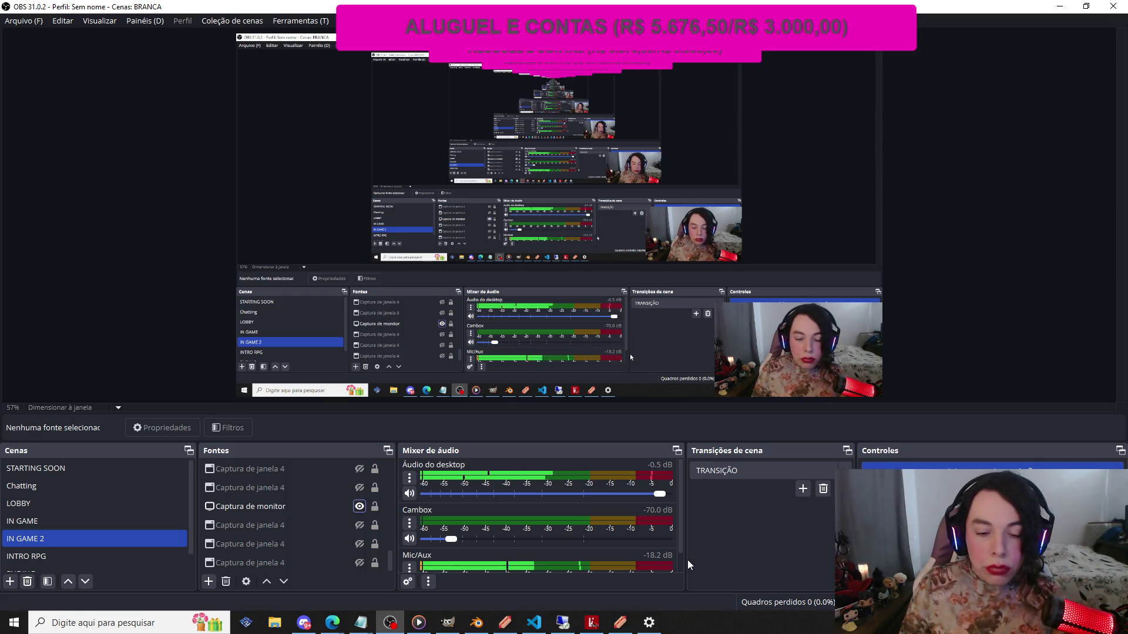
click(274, 622)
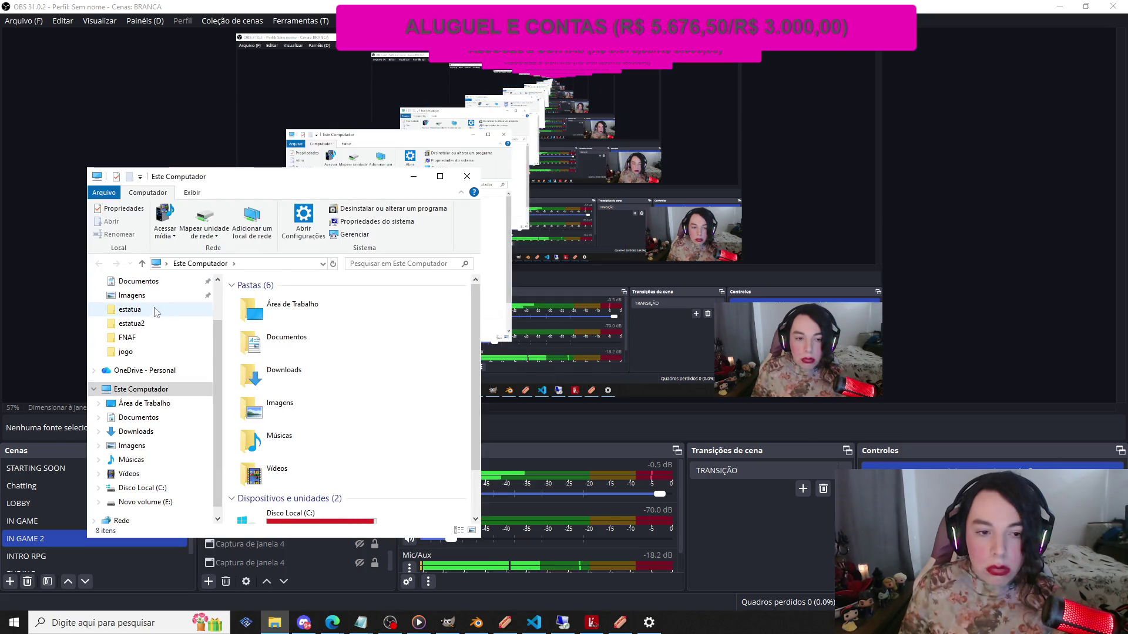
Browse Explorer to estatua2 › stream, then switch back to the CodeX statue project
click(135, 324)
drag(284, 183, 461, 189)
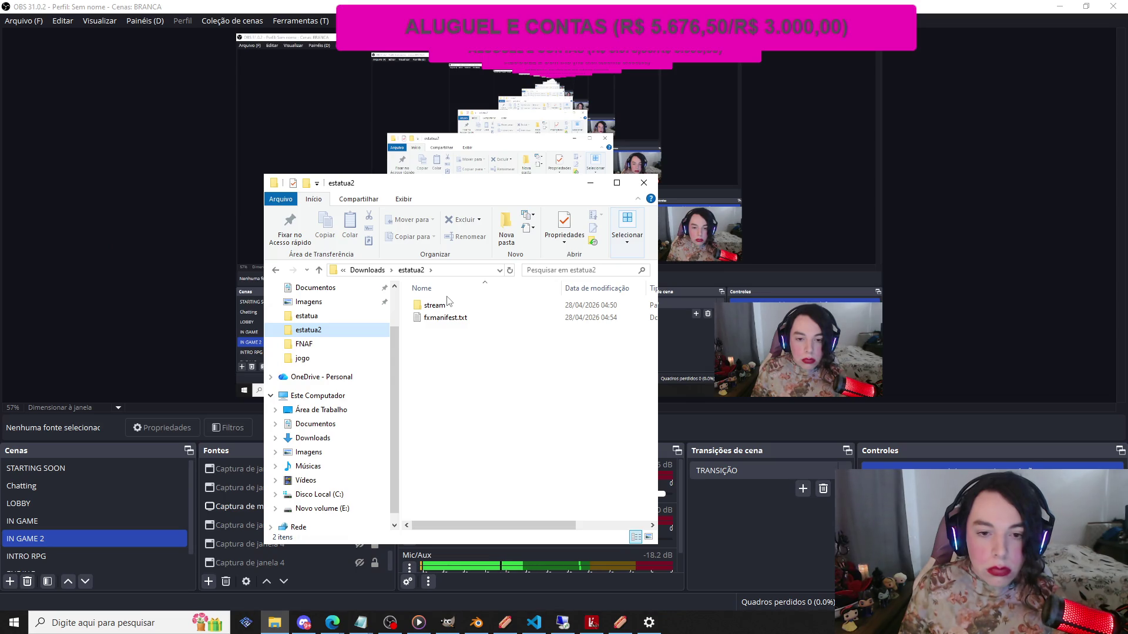
mouse_move(454, 310)
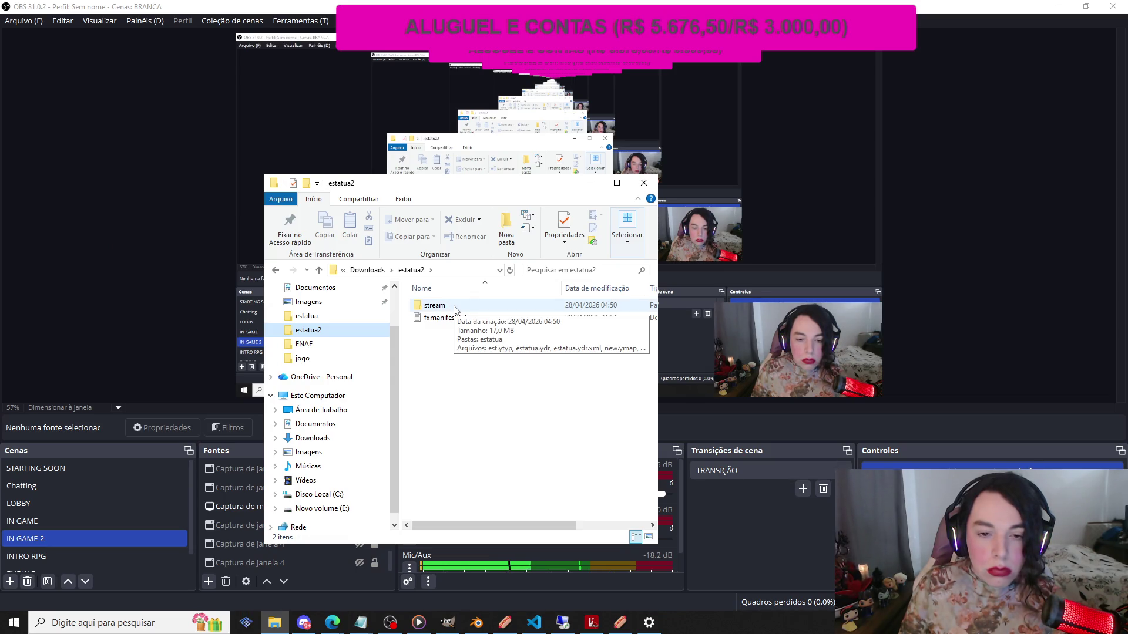
drag(477, 185, 574, 141)
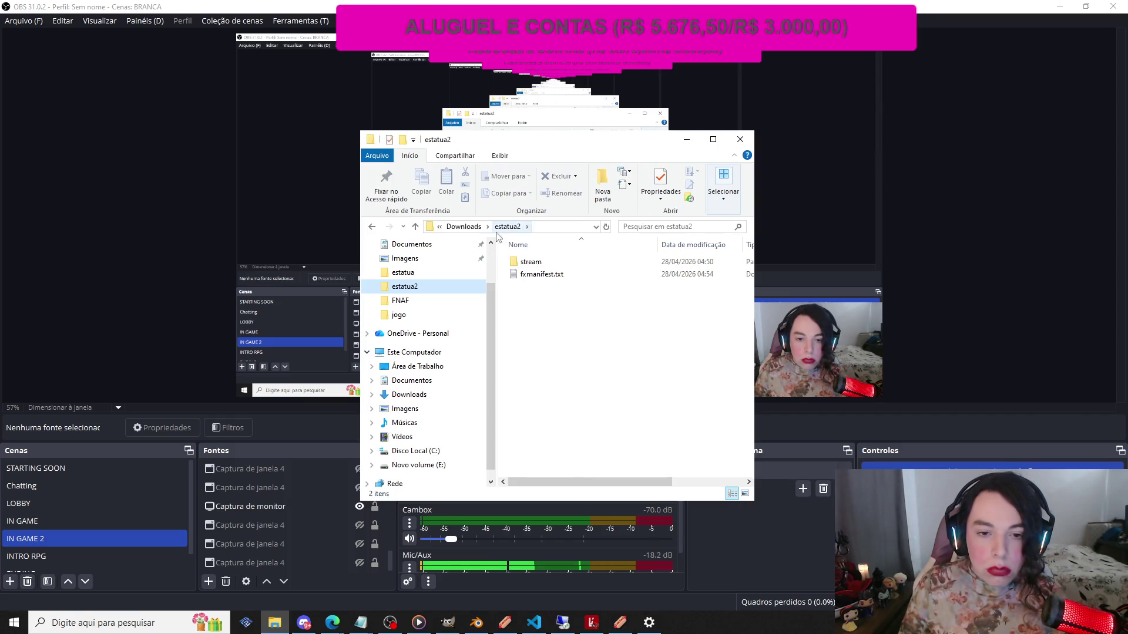
double_click(535, 263)
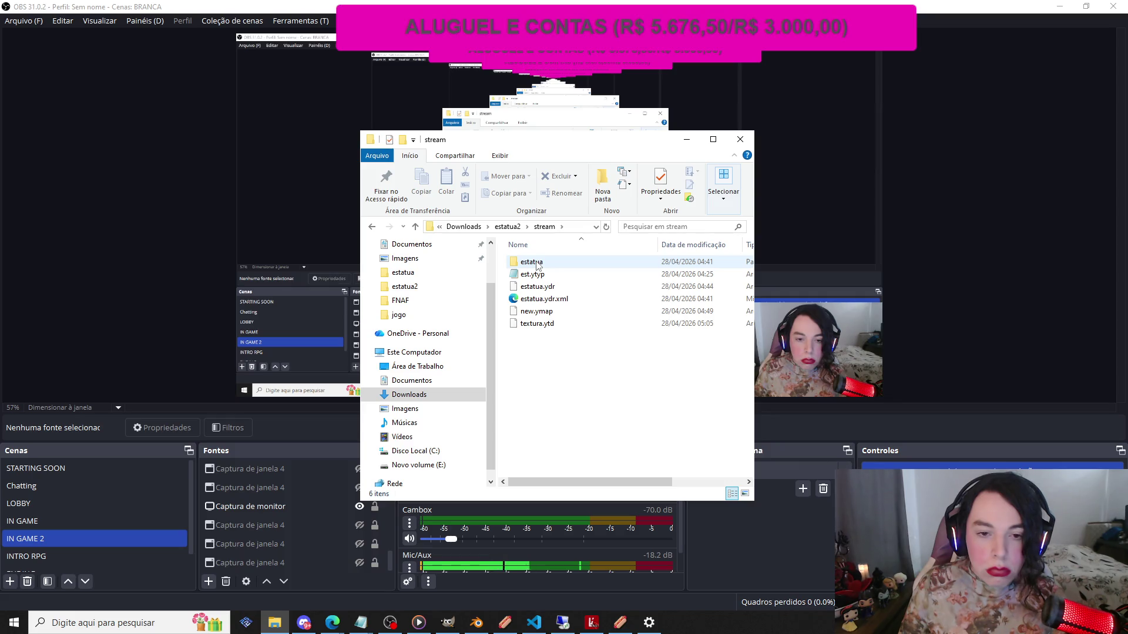
click(625, 628)
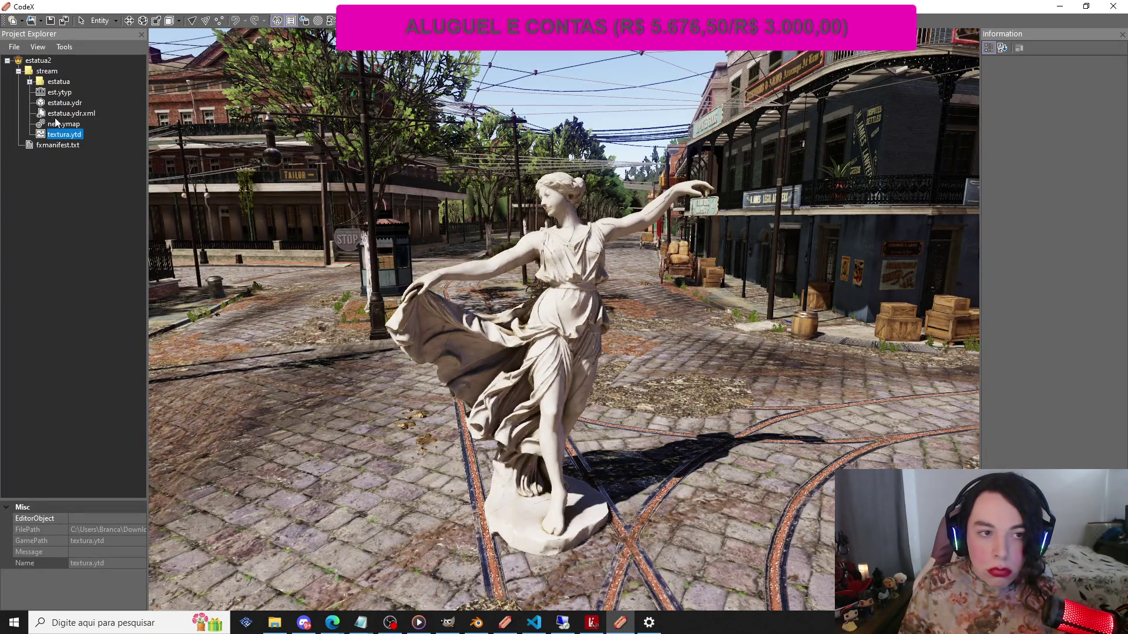
In est.ytyp's XML, change the flags on line 8 from 537001984 to 131072
click(45, 63)
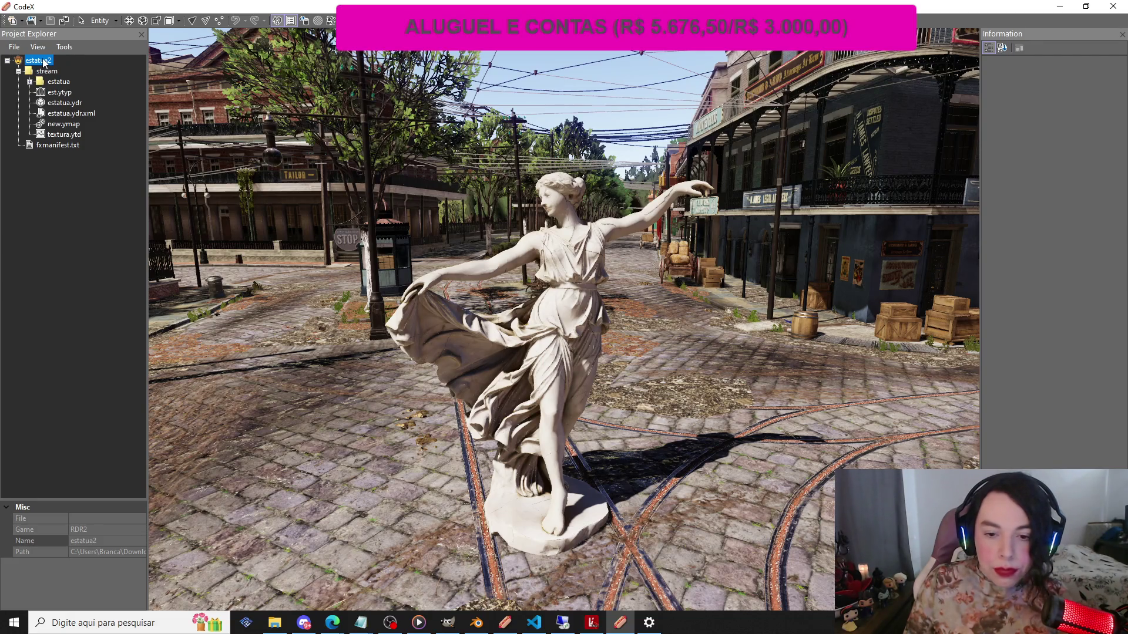
double_click(64, 96)
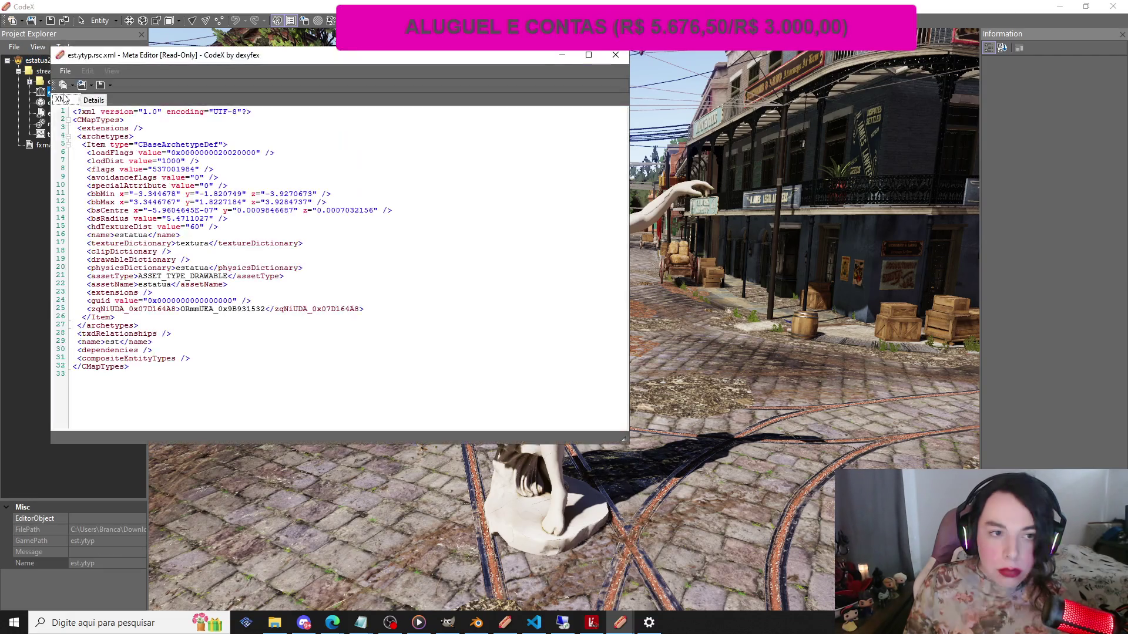
drag(289, 62, 562, 119)
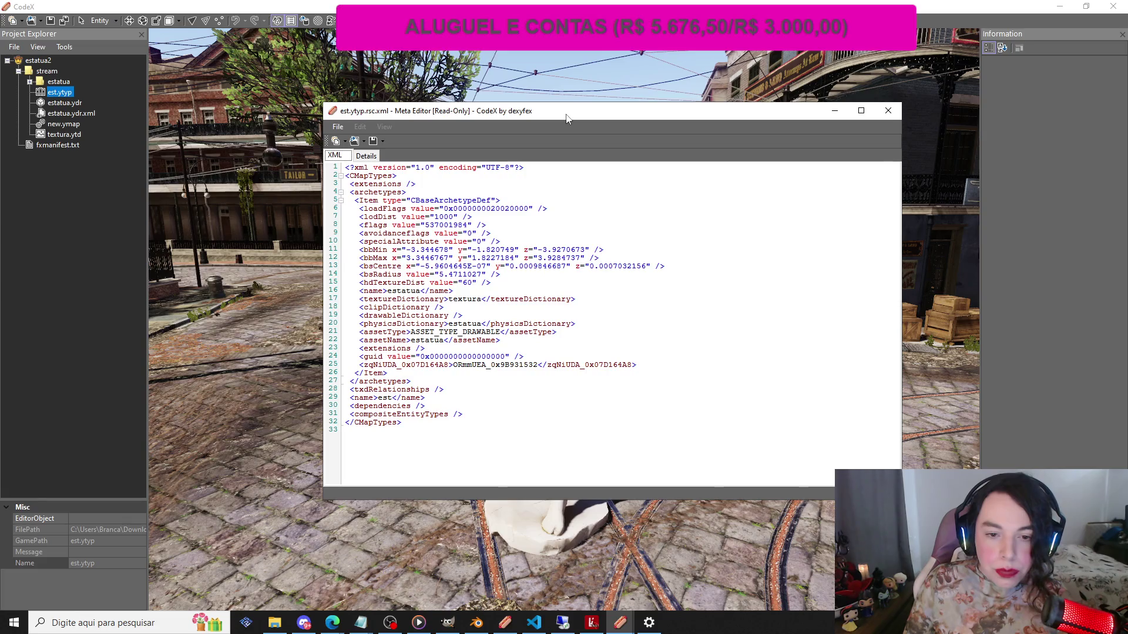
click(445, 208)
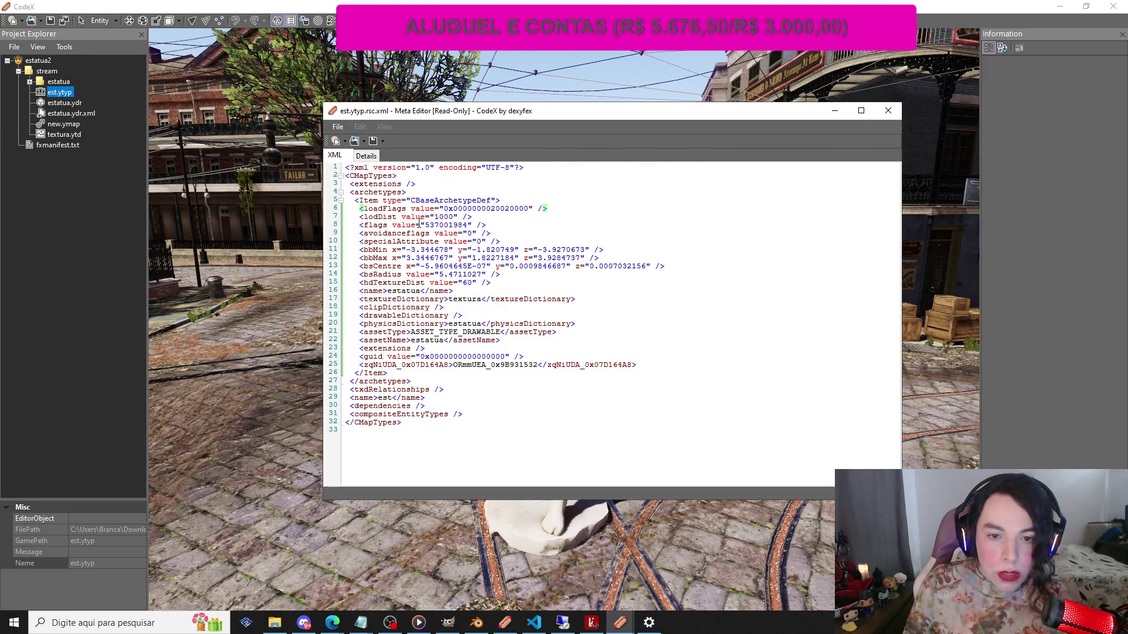
drag(426, 225, 468, 225)
text(131072)
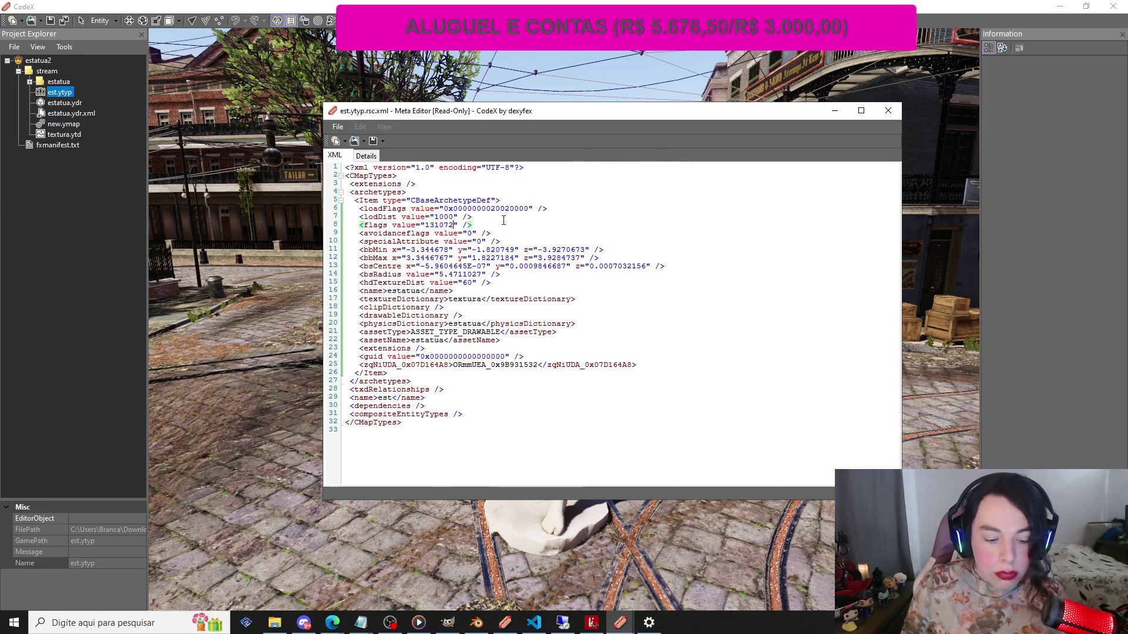
Save est.ytyp over the existing file and close the Meta Editor
click(373, 142)
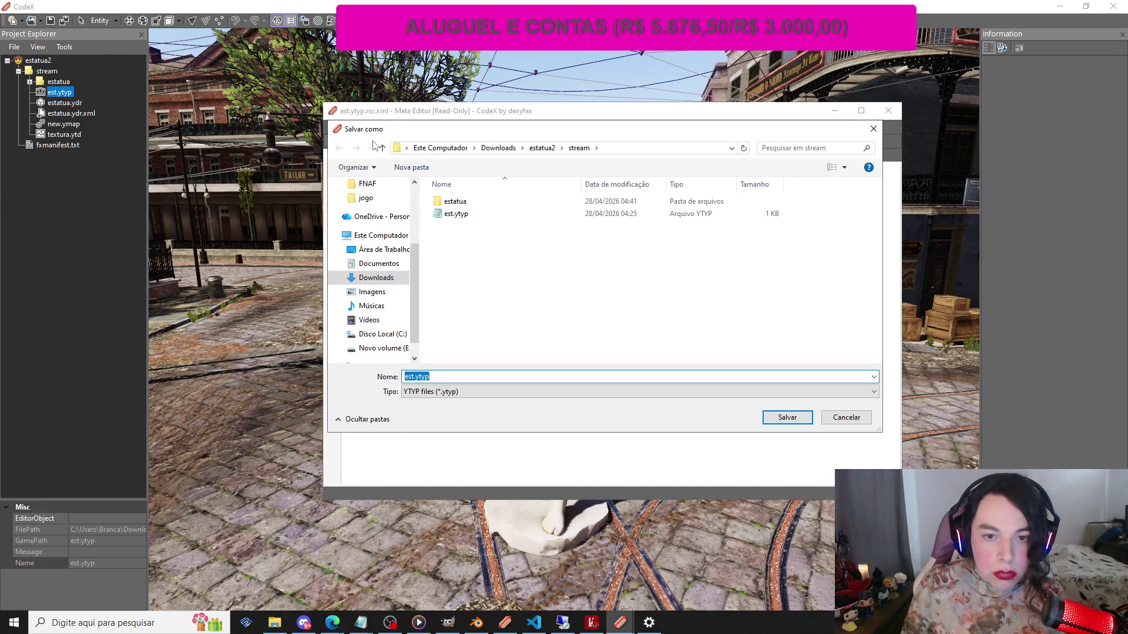
click(790, 418)
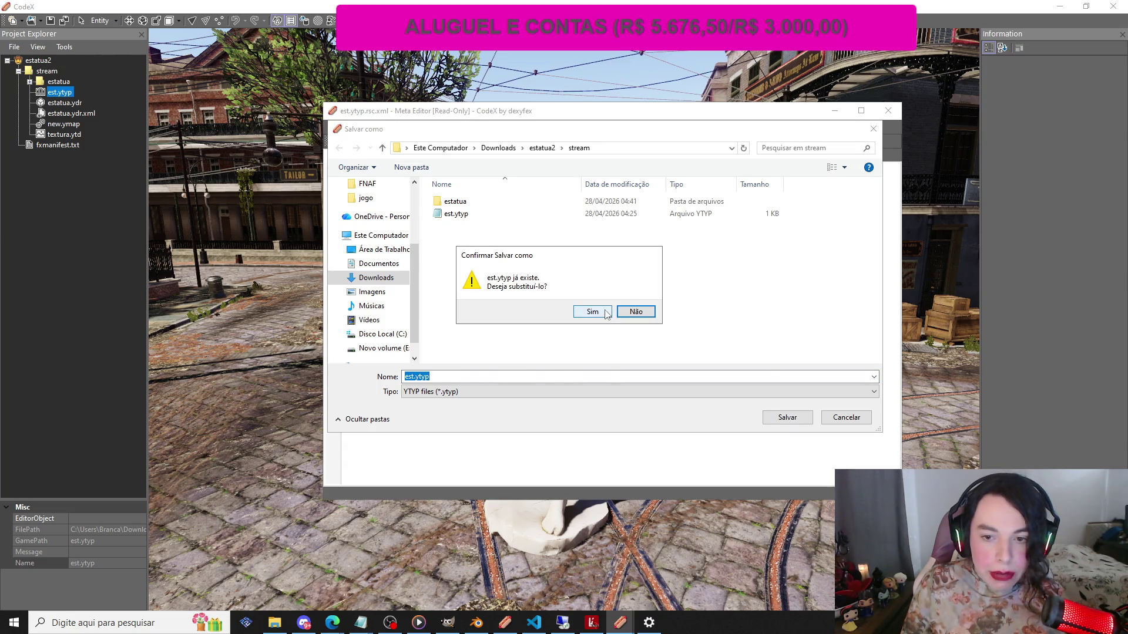
click(605, 309)
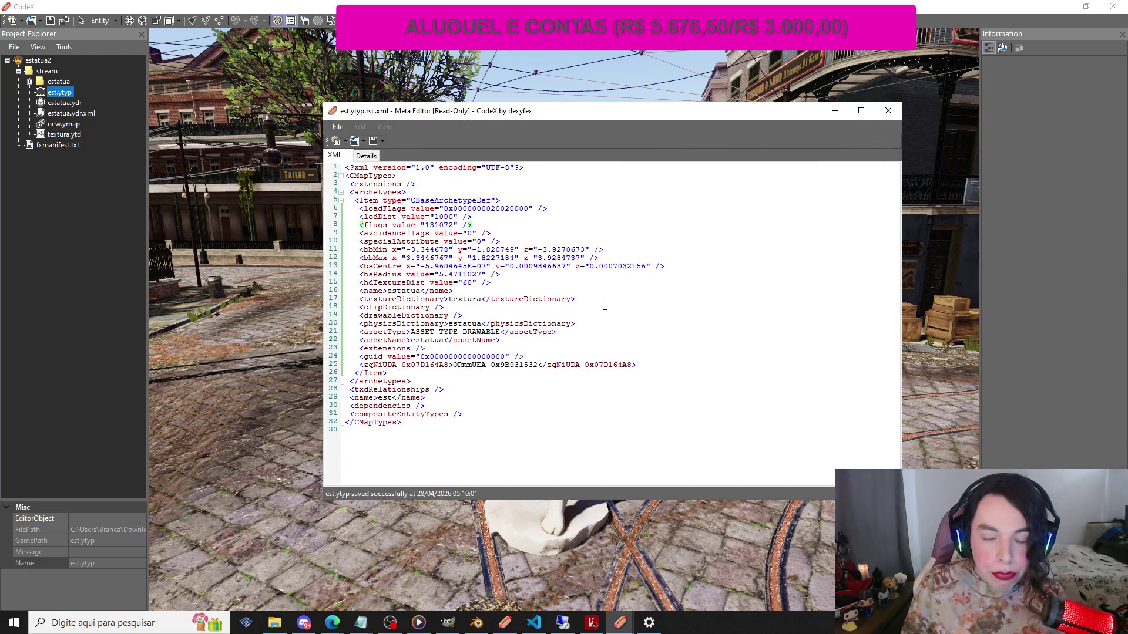
click(887, 111)
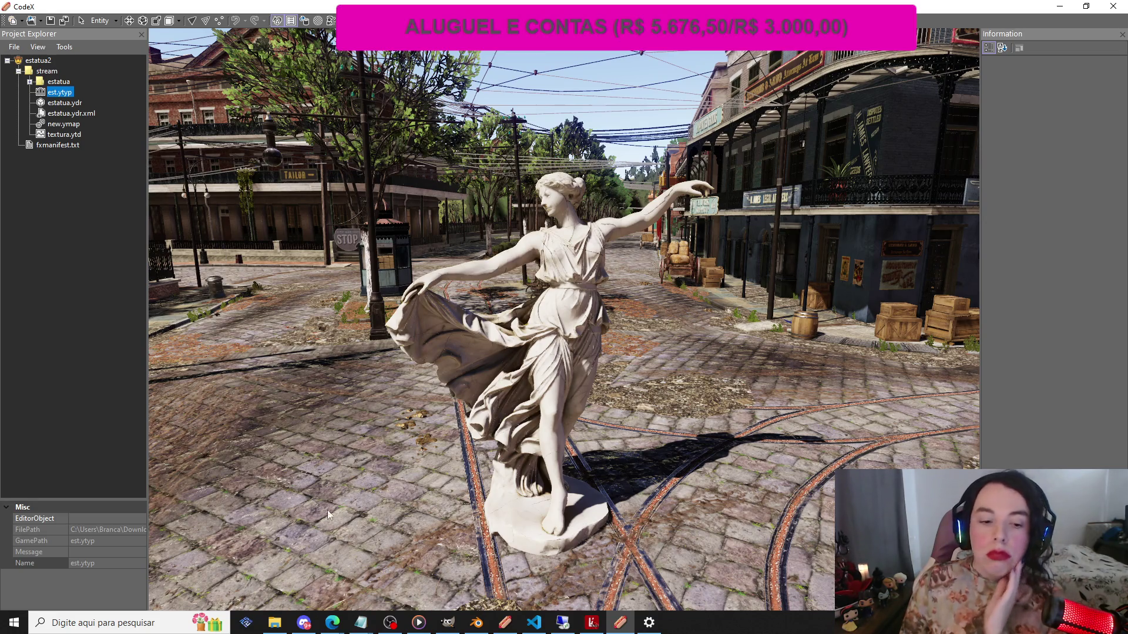
Delete the leftover estatua folder from the stream folder
mouse_move(282, 628)
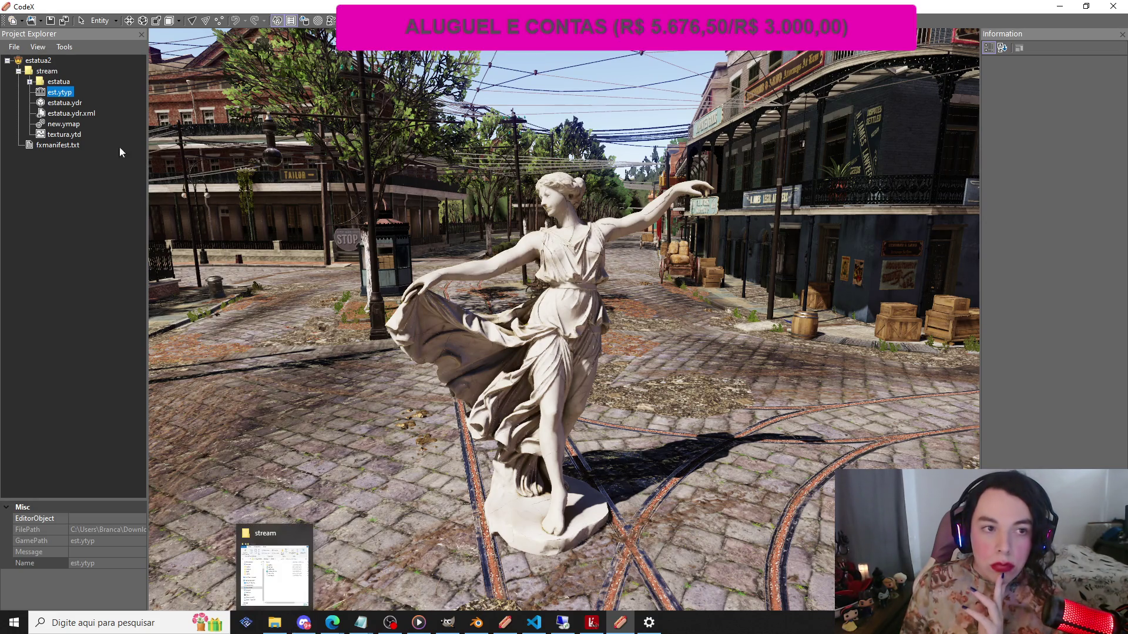
click(280, 625)
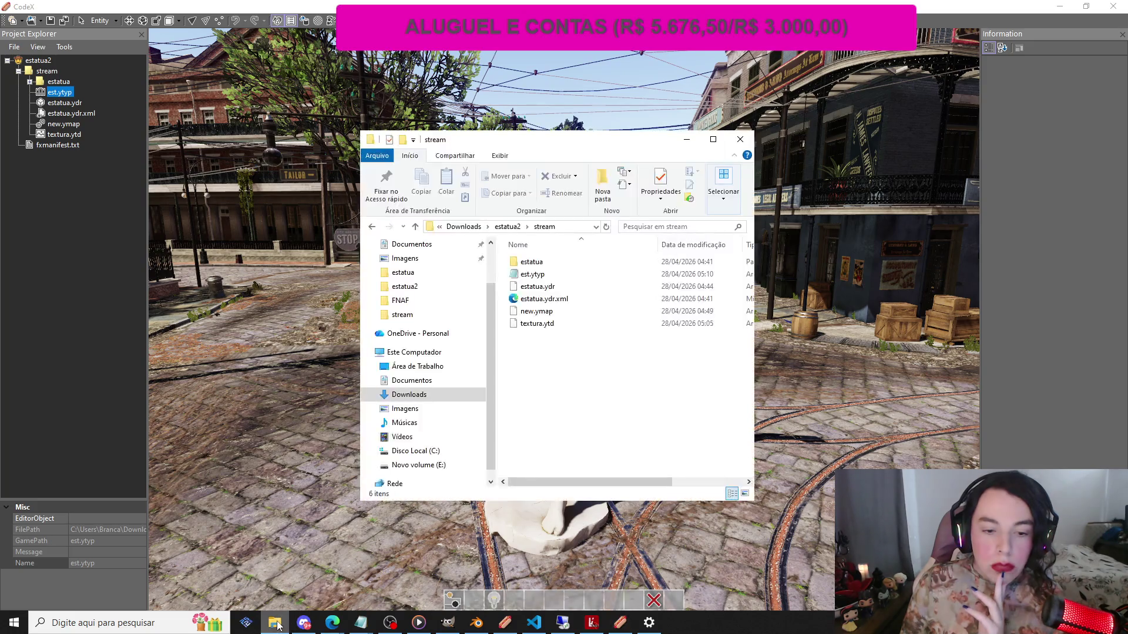
mouse_move(360, 624)
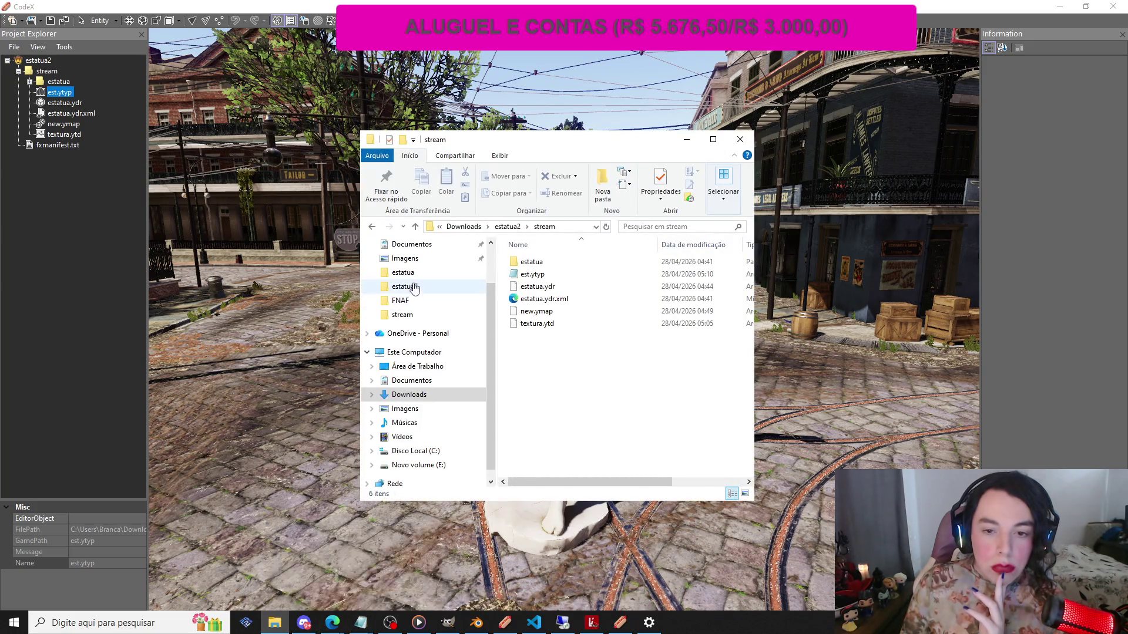
click(537, 262)
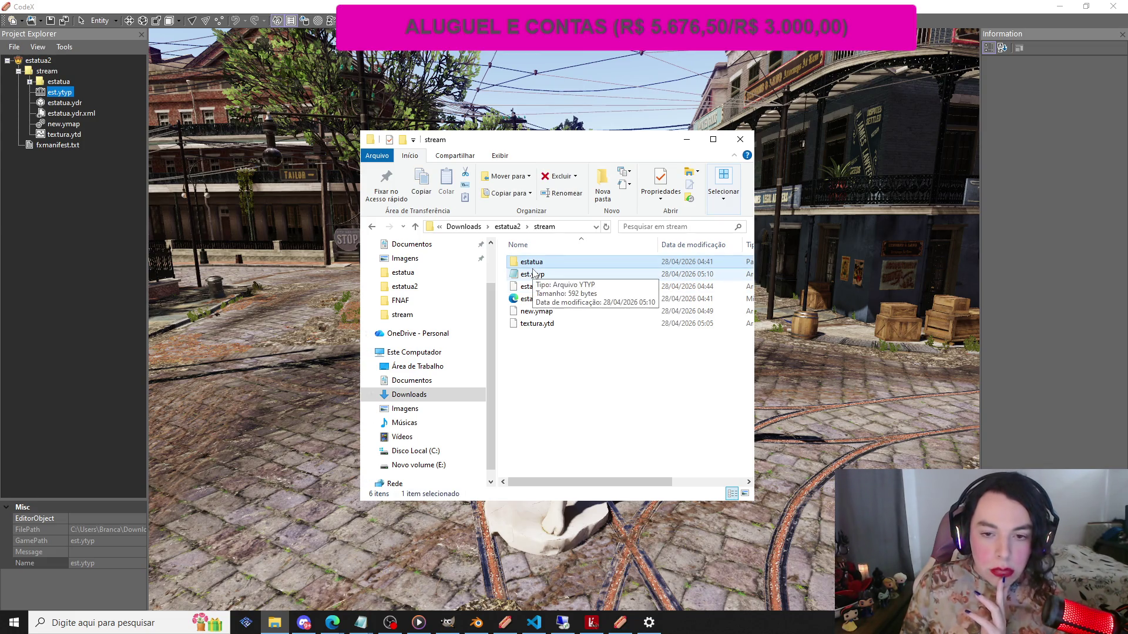
key(Delete)
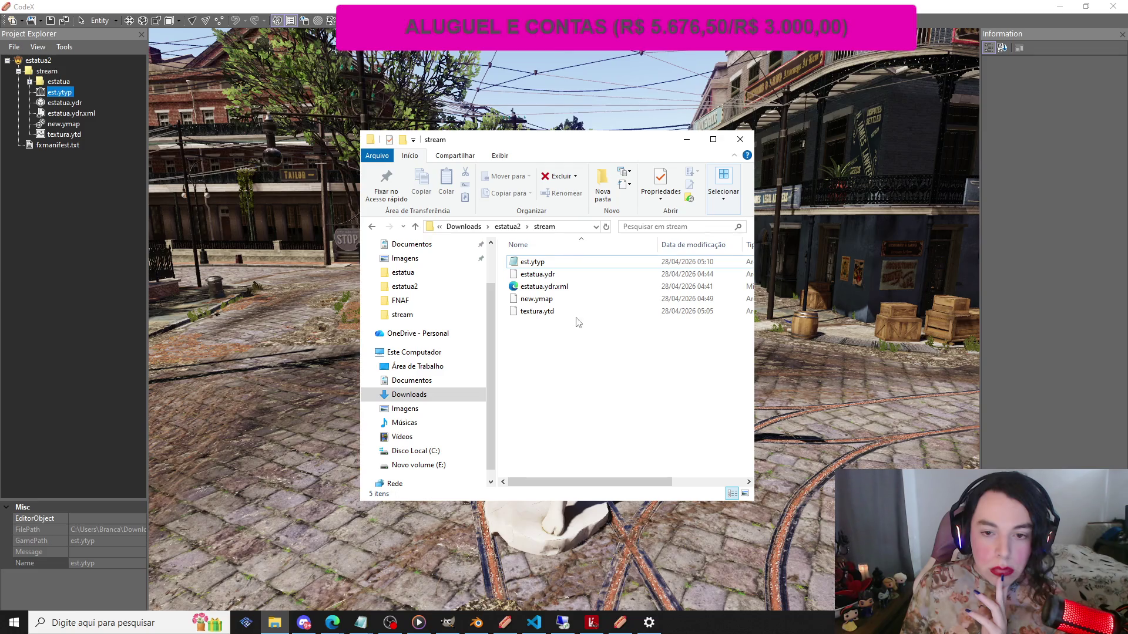
Glance at est.ytyp in Notepad, then open it in CodeX's Meta Editor
double_click(543, 263)
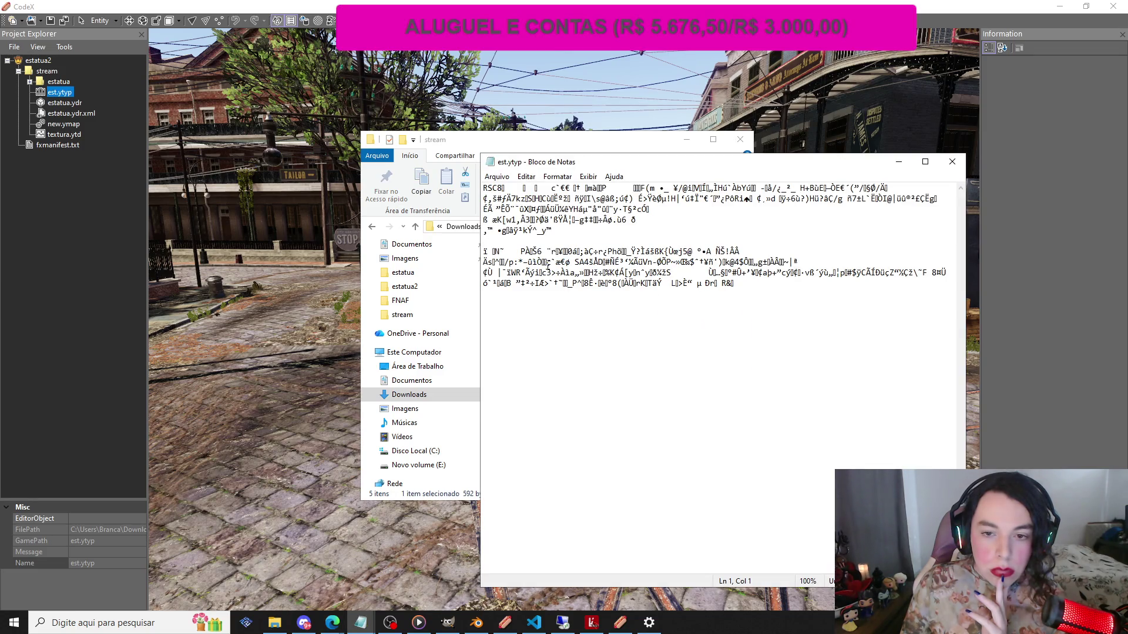
click(951, 161)
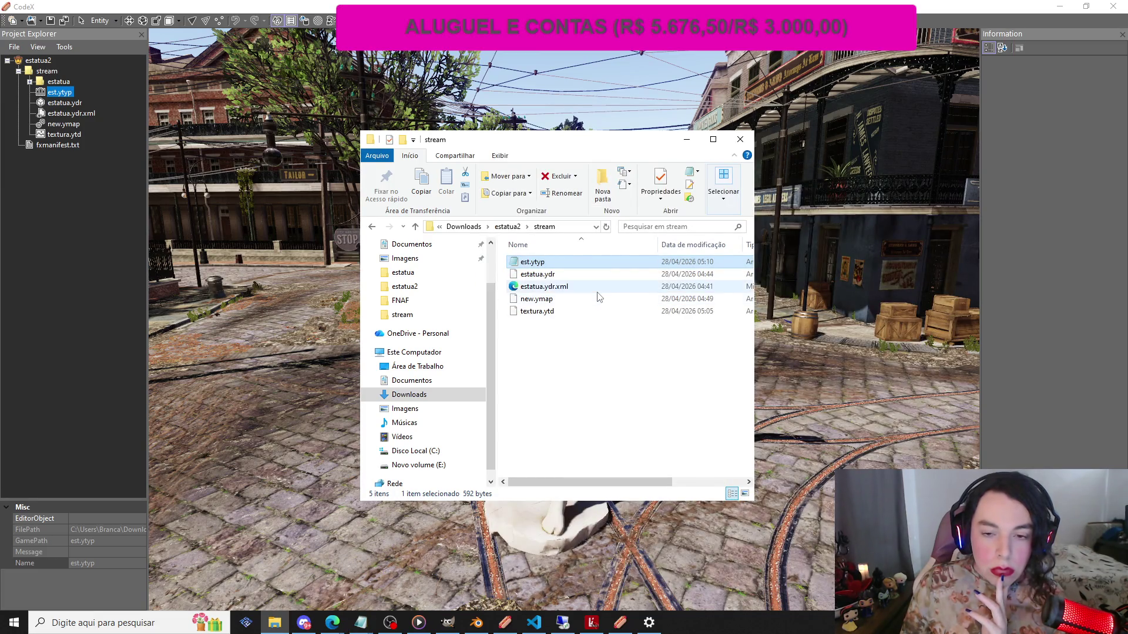
click(686, 139)
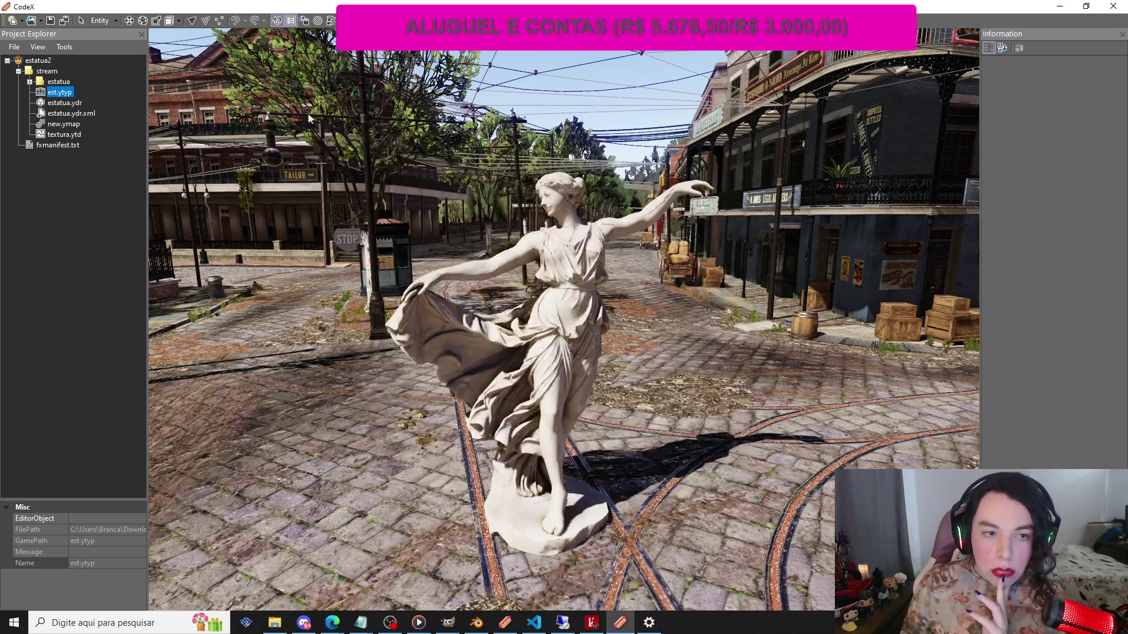
double_click(62, 91)
drag(224, 71, 388, 99)
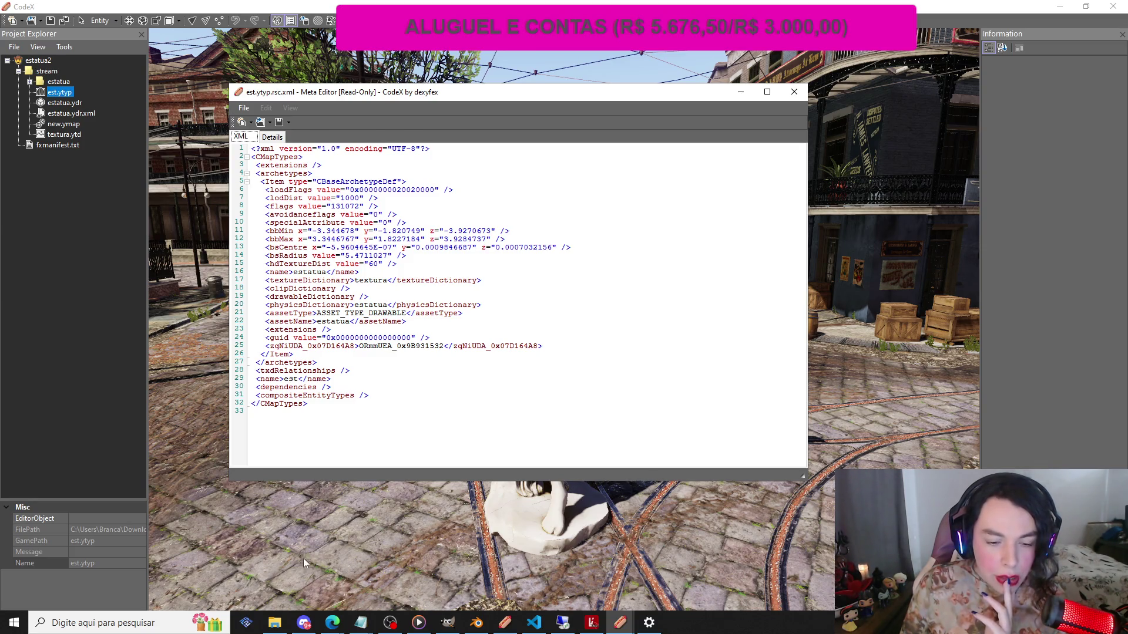
Reopen the textura.ytd texture pack in CodeX to preview diffuse_0
click(276, 623)
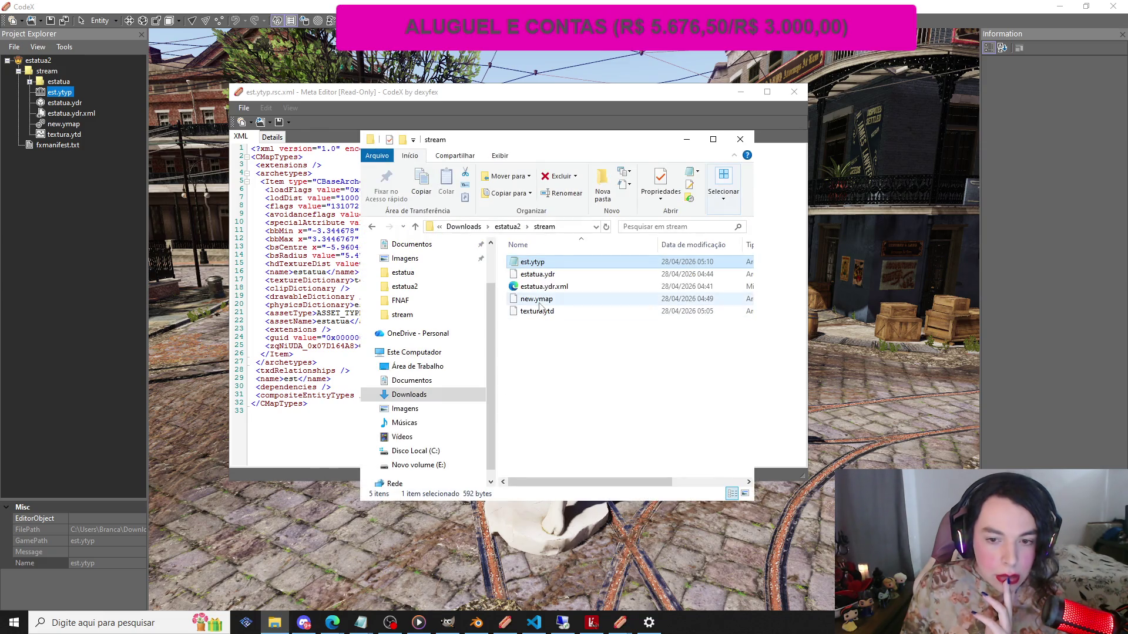
click(686, 141)
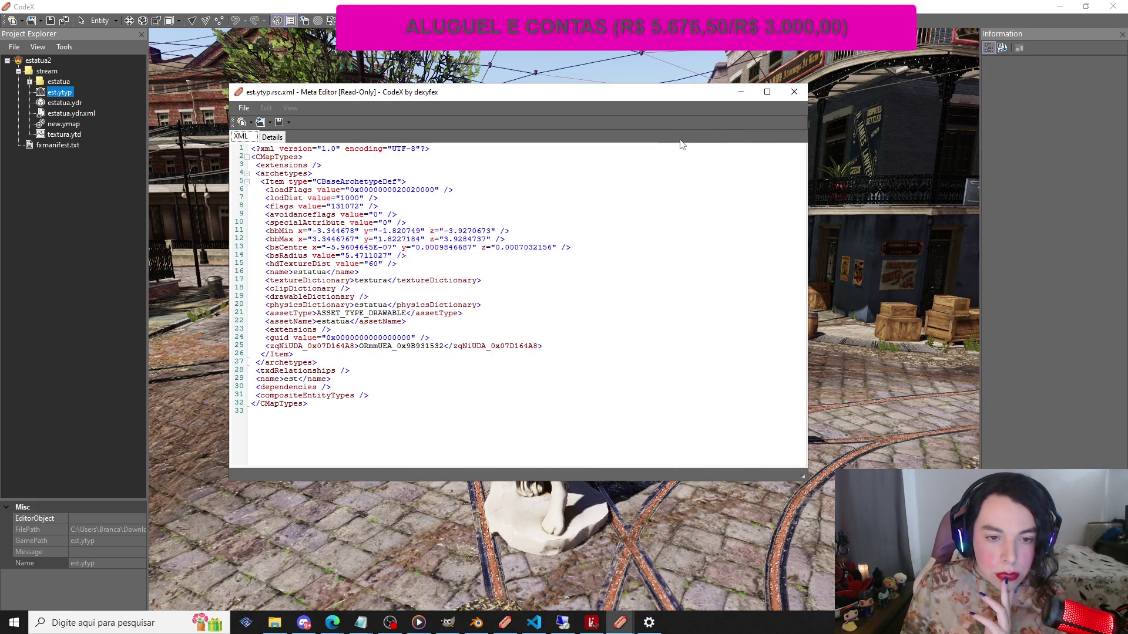
click(274, 622)
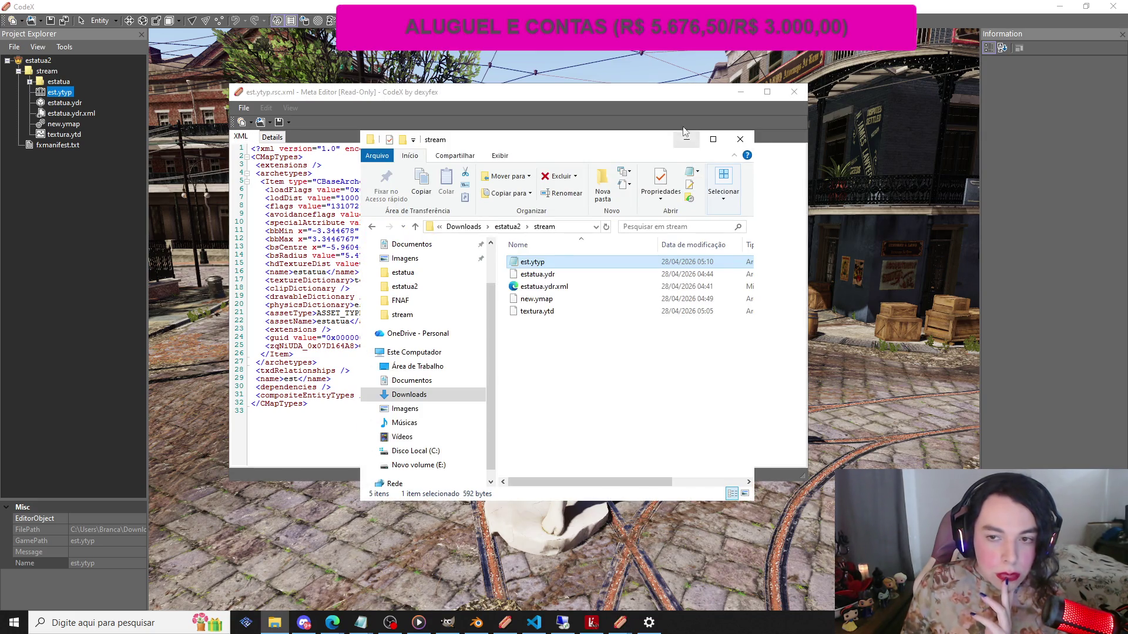
click(685, 141)
double_click(64, 135)
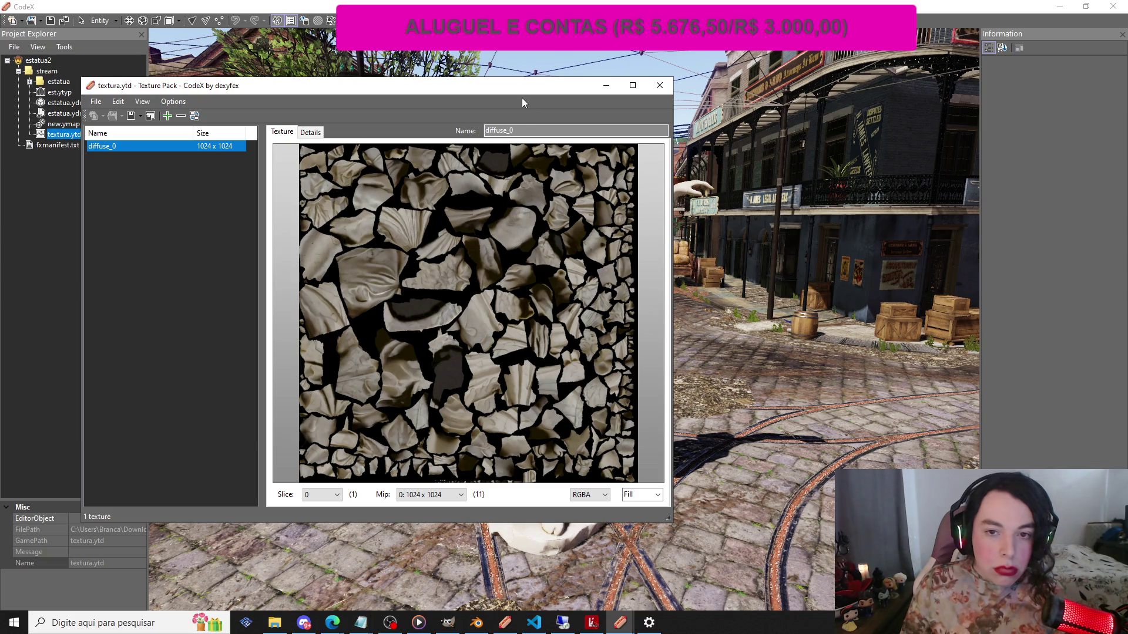
Change the diffuse_0 texture's TileMode from Linear to Standard in CodeX
drag(506, 91, 233, 88)
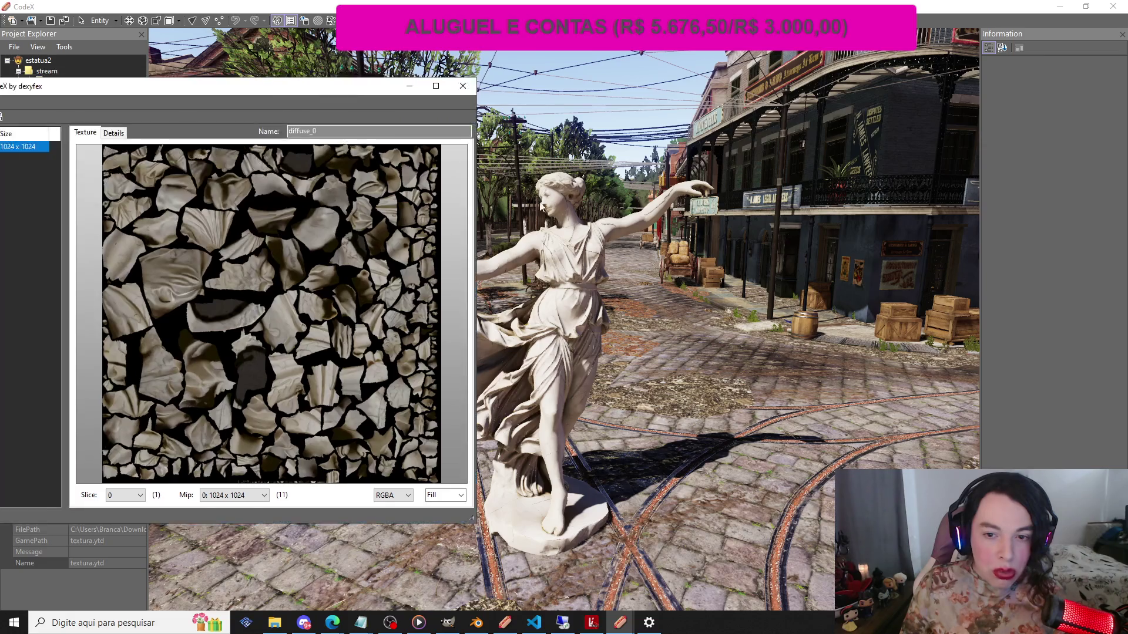
drag(225, 86, 554, 120)
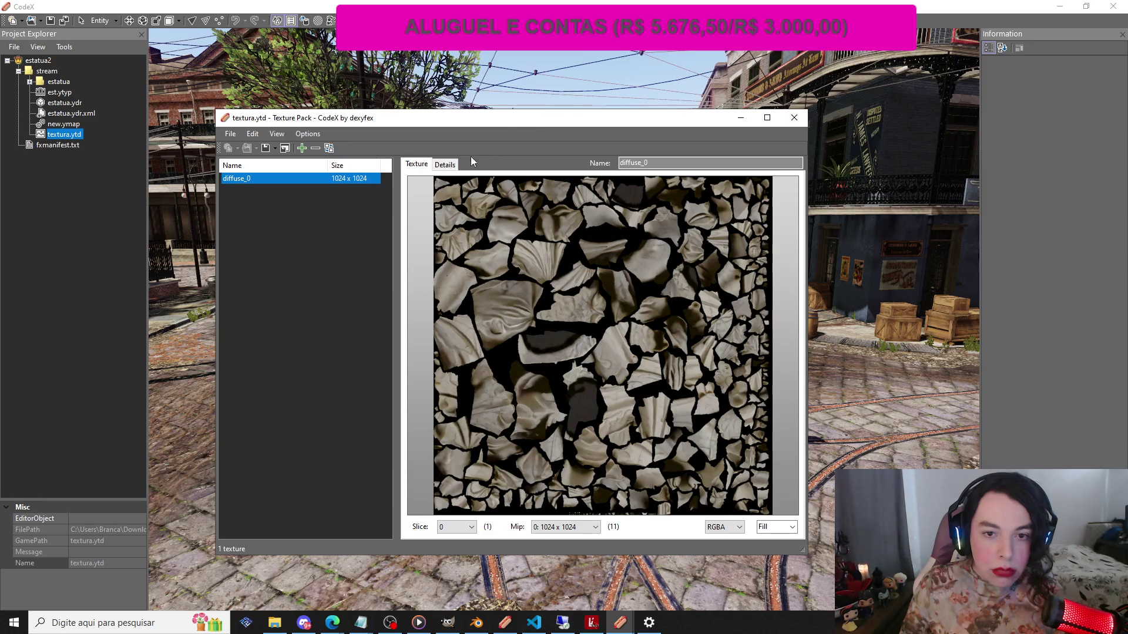
click(444, 164)
scroll(695, 391, down, 4)
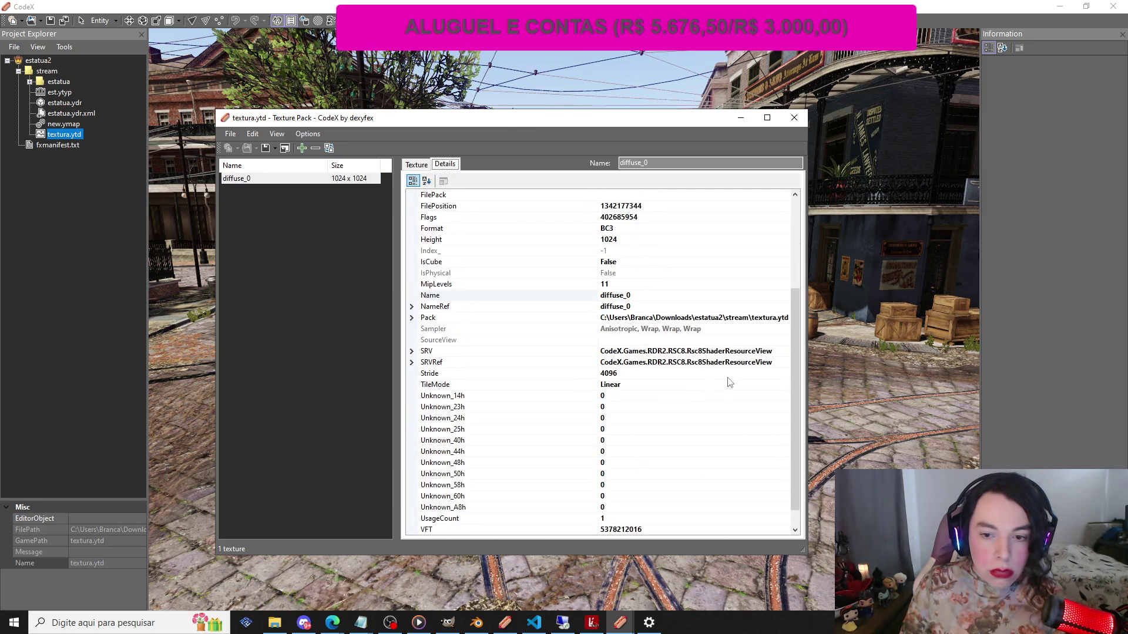
click(727, 385)
click(785, 385)
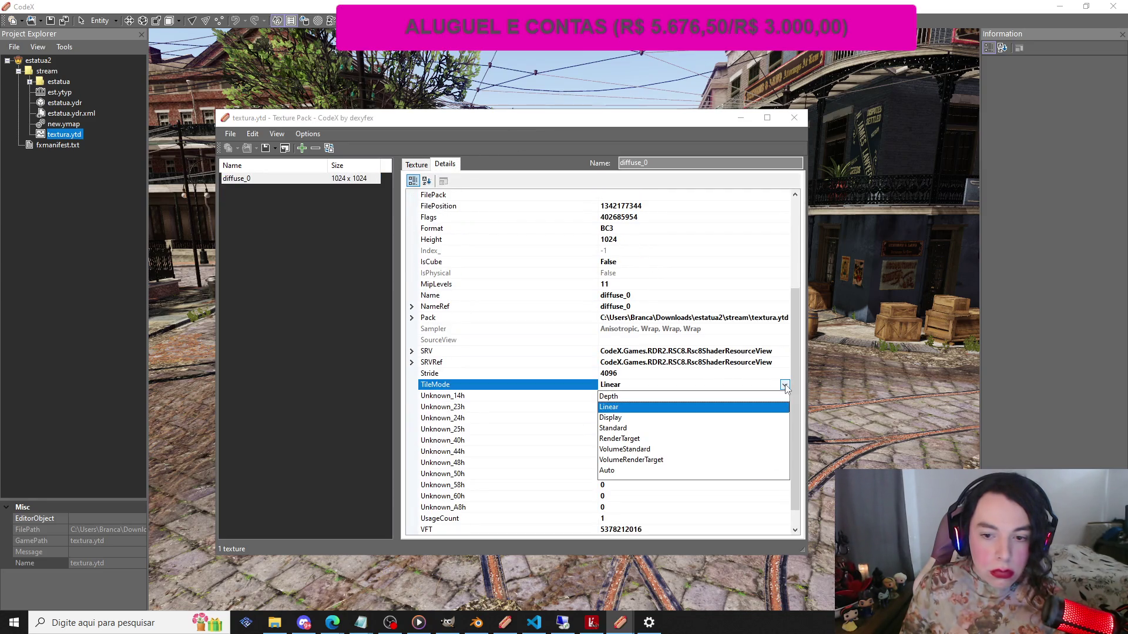
click(652, 429)
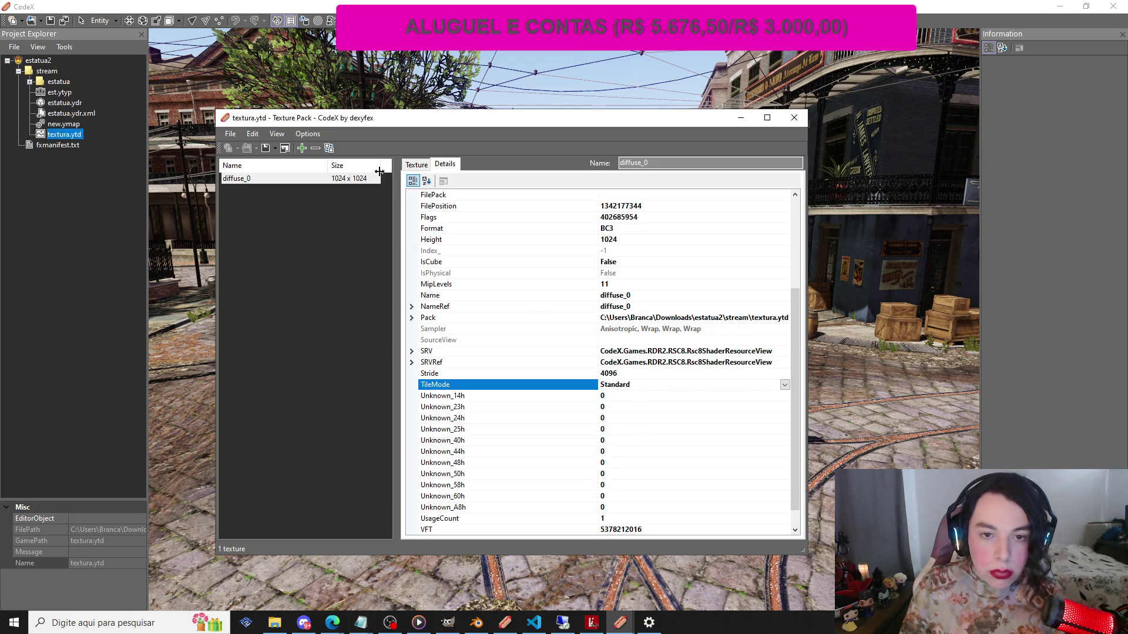
click(415, 165)
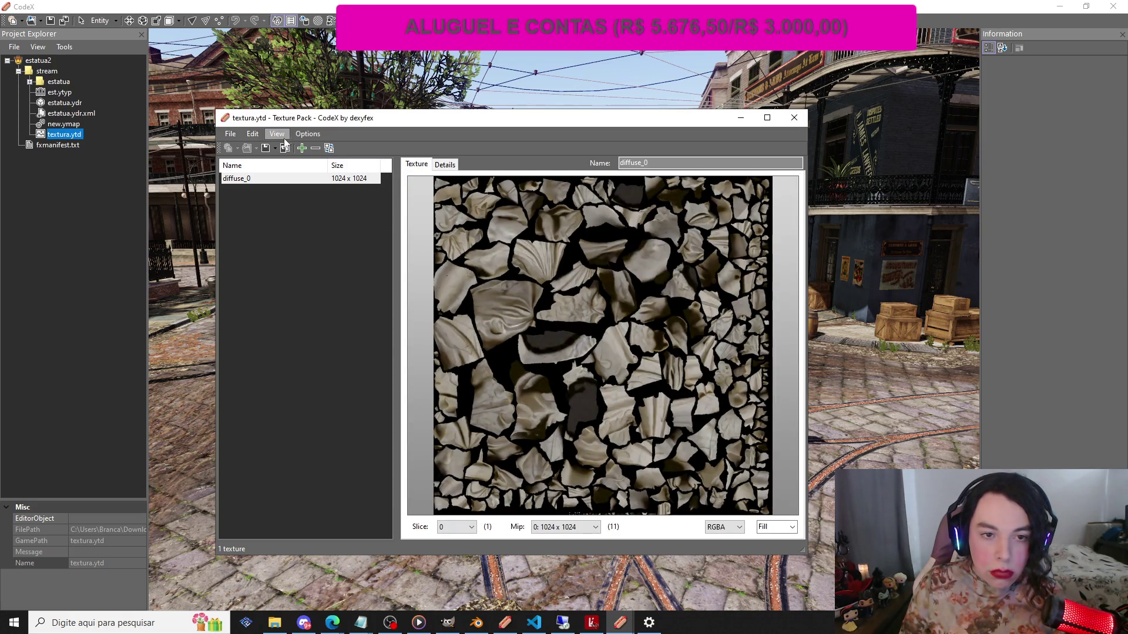
Save the pack over the existing textura.ytd and close the texture window
click(267, 150)
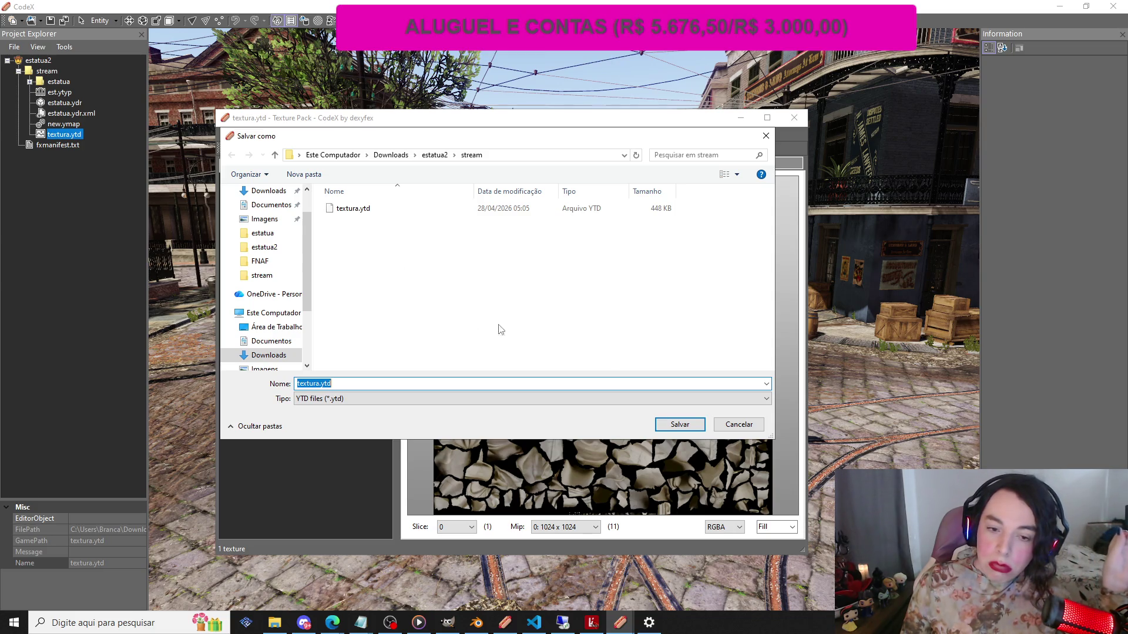
click(690, 432)
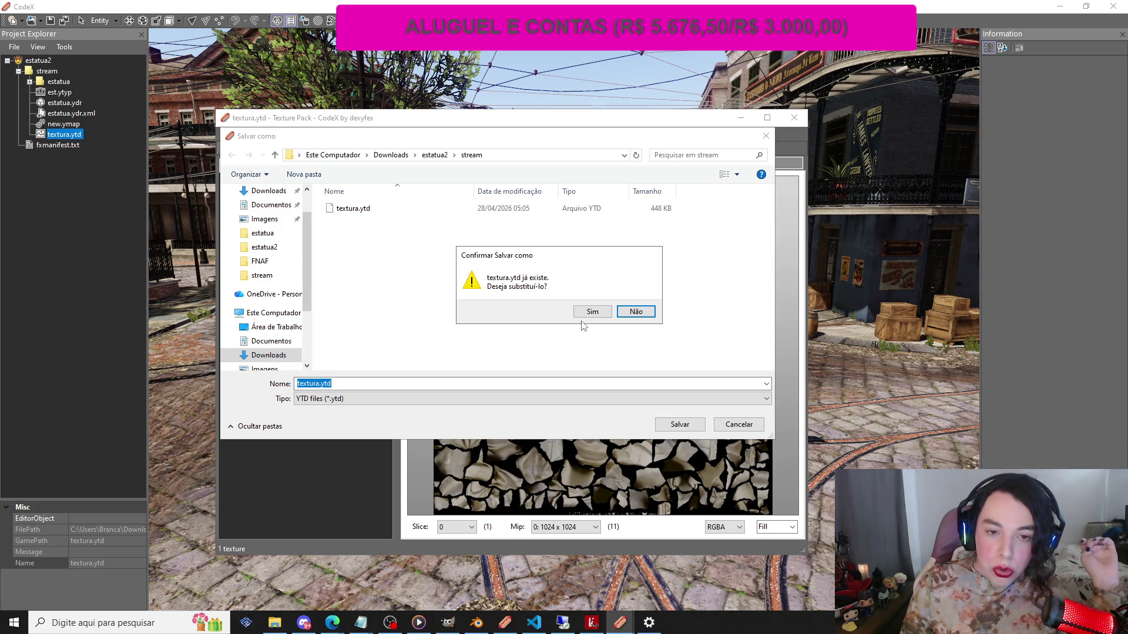
click(590, 312)
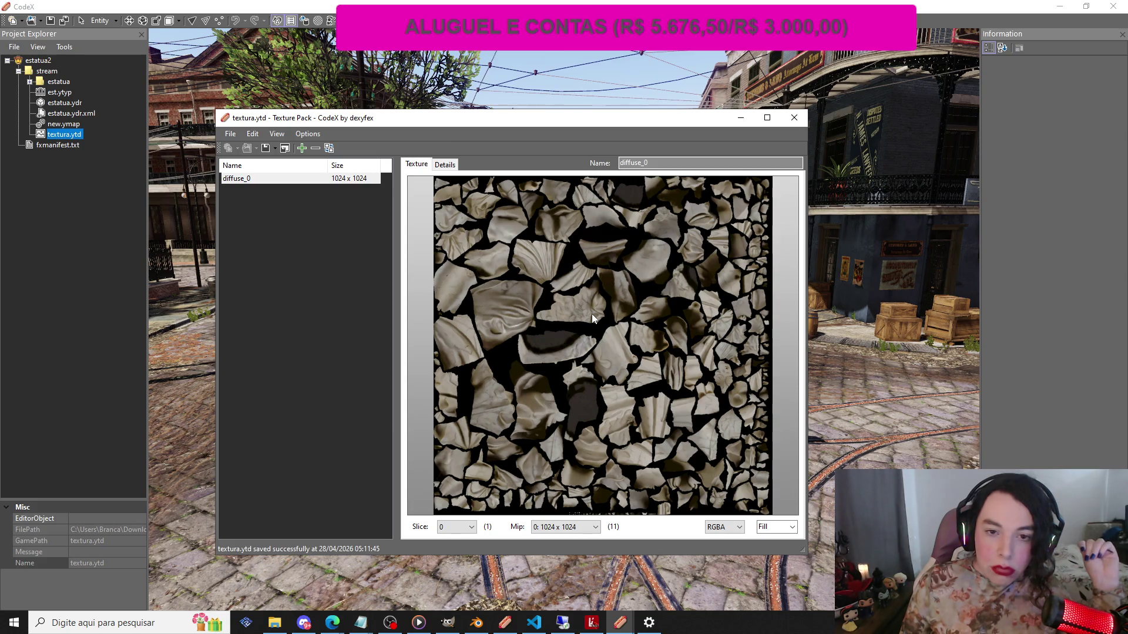
click(789, 118)
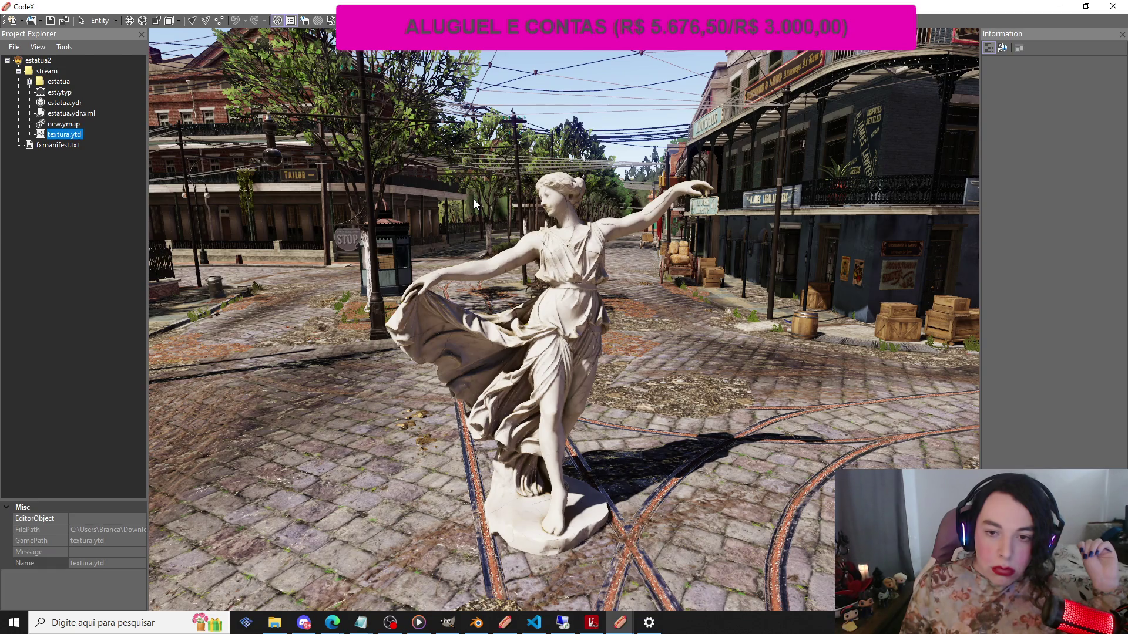
double_click(62, 136)
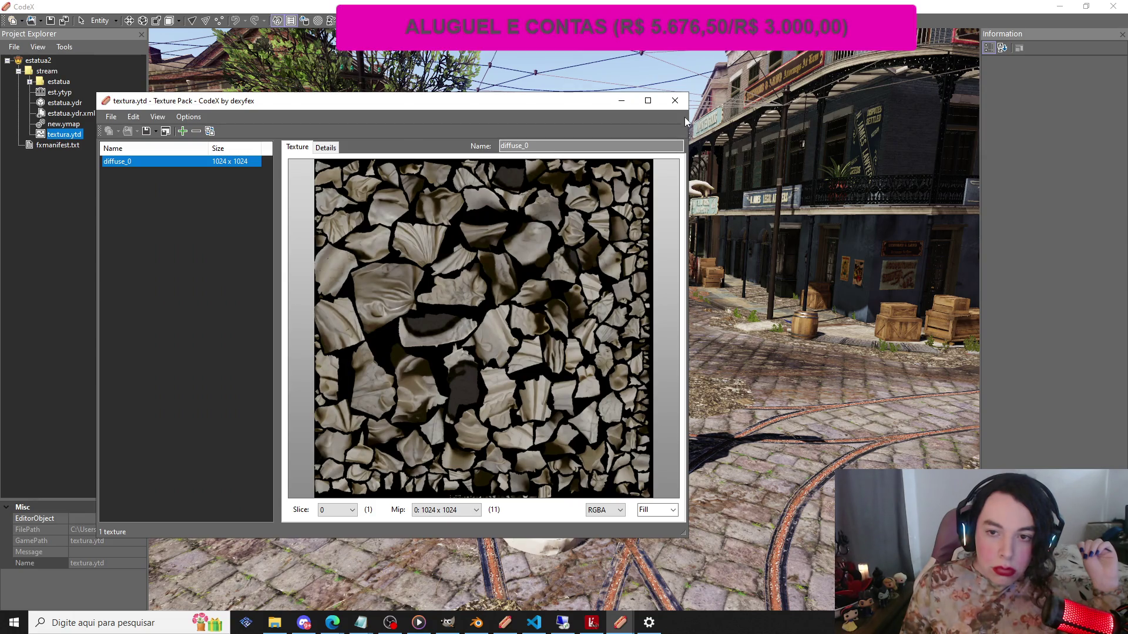
click(337, 148)
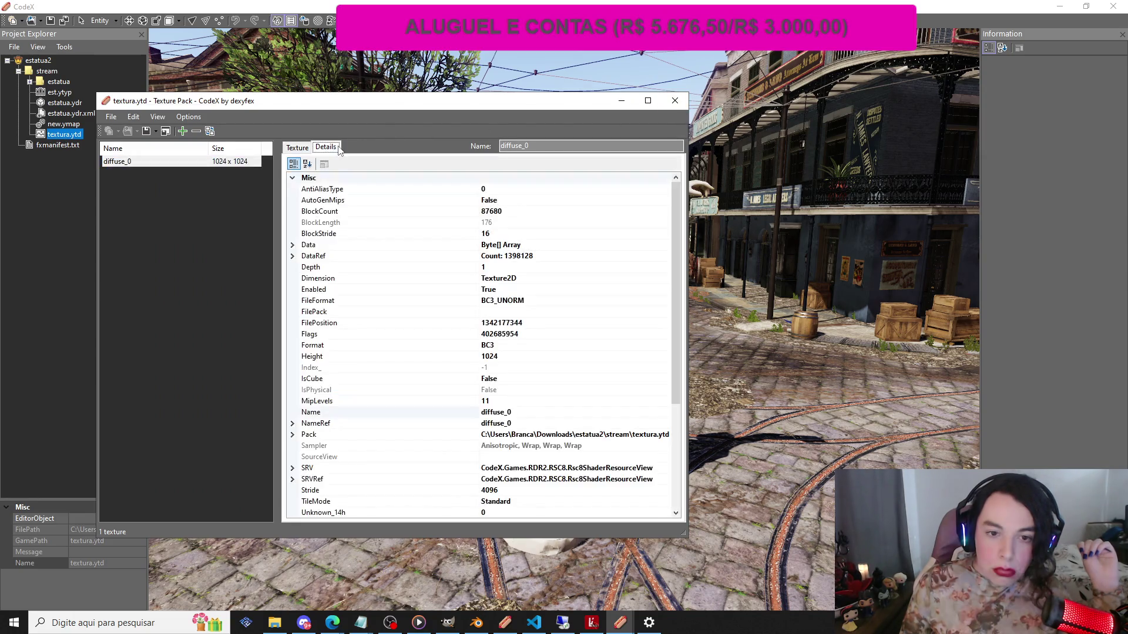
click(295, 148)
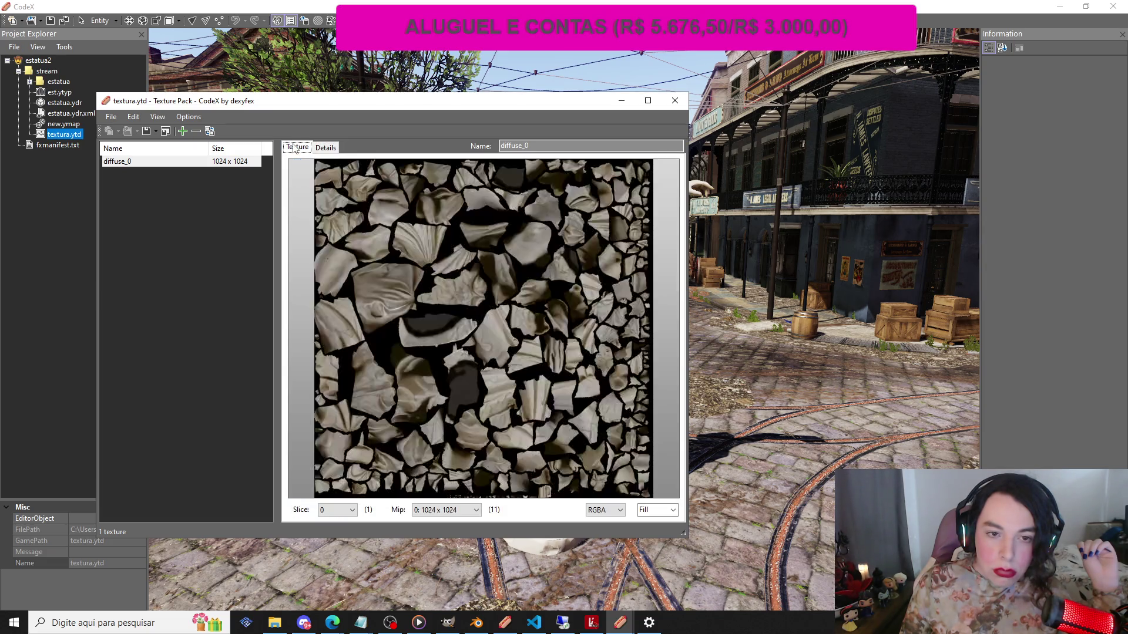
click(337, 148)
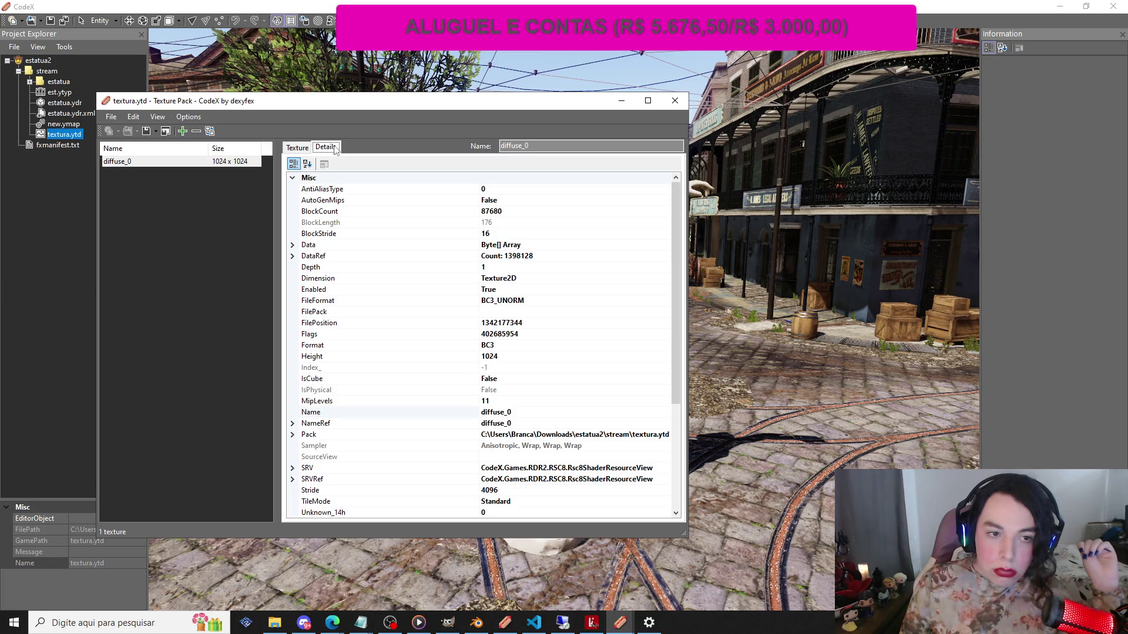
click(675, 101)
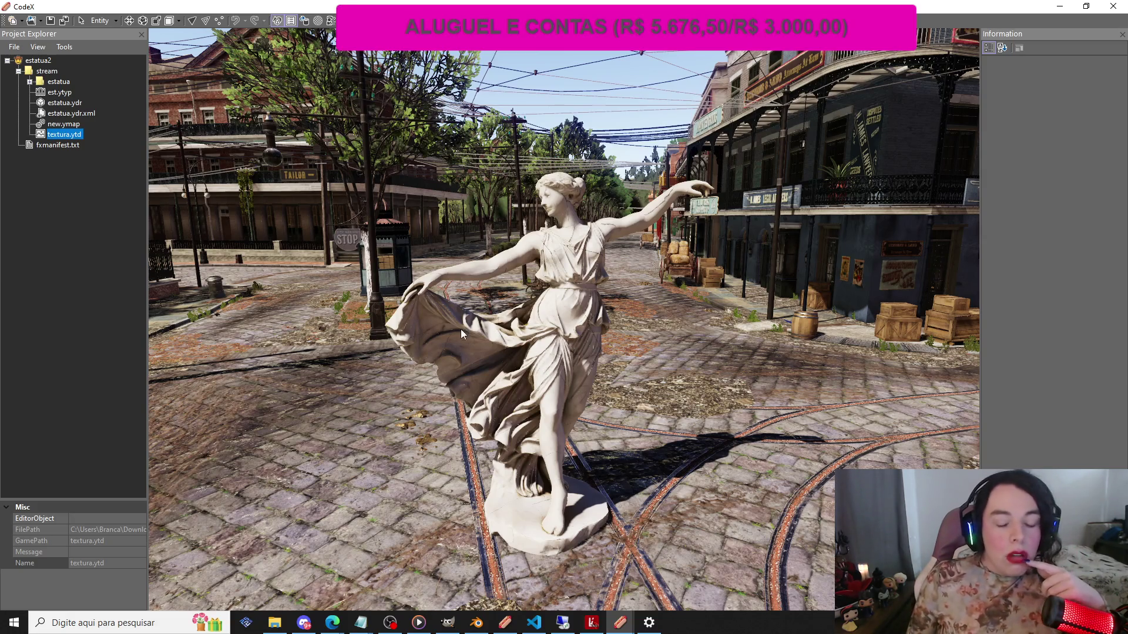
Copy the estatua2 folder from Downloads
click(275, 624)
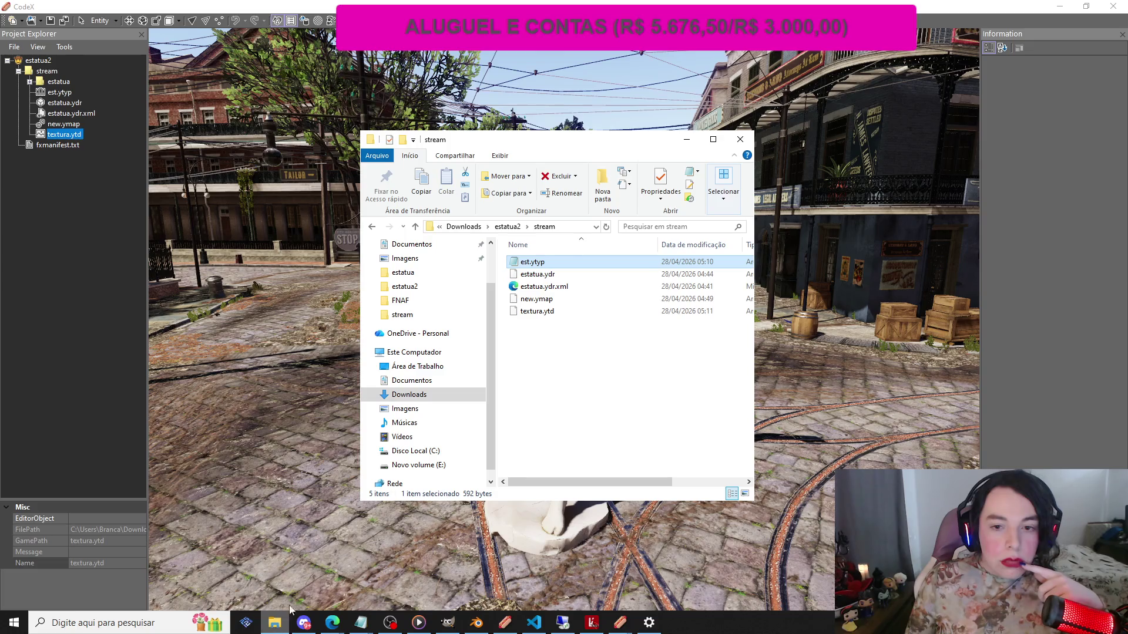
click(371, 228)
click(370, 228)
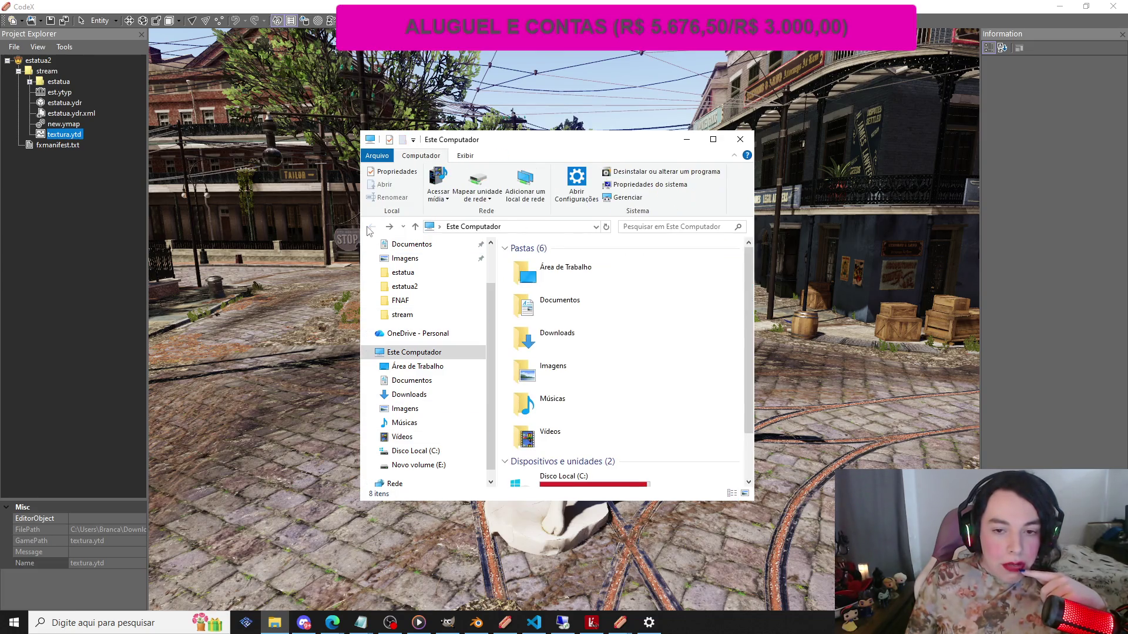
scroll(420, 264, up, 2)
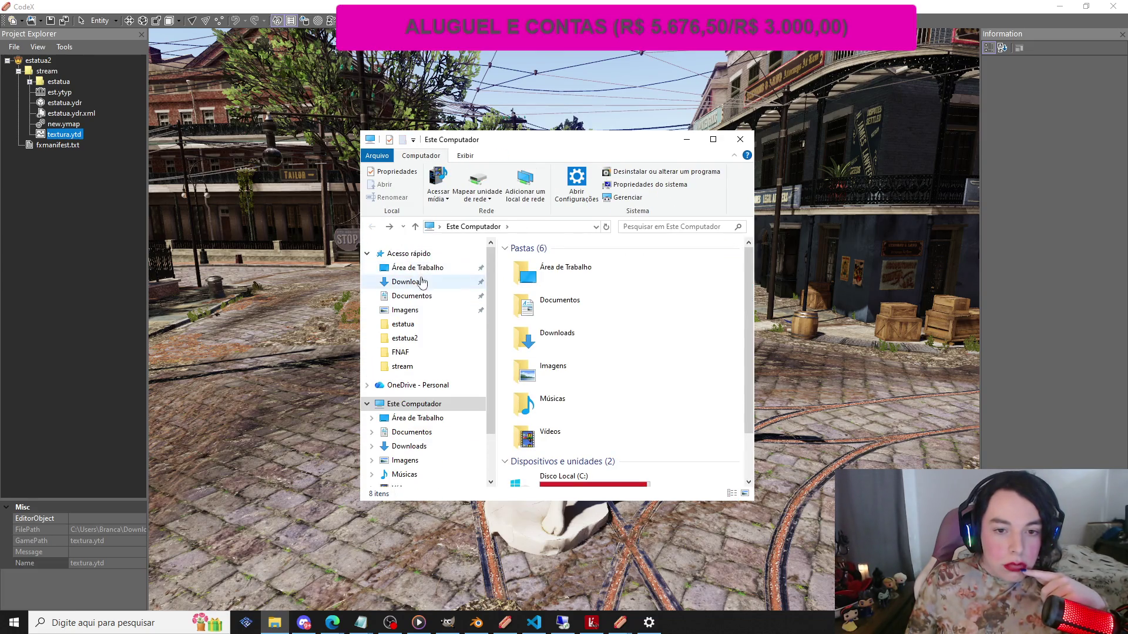
click(412, 283)
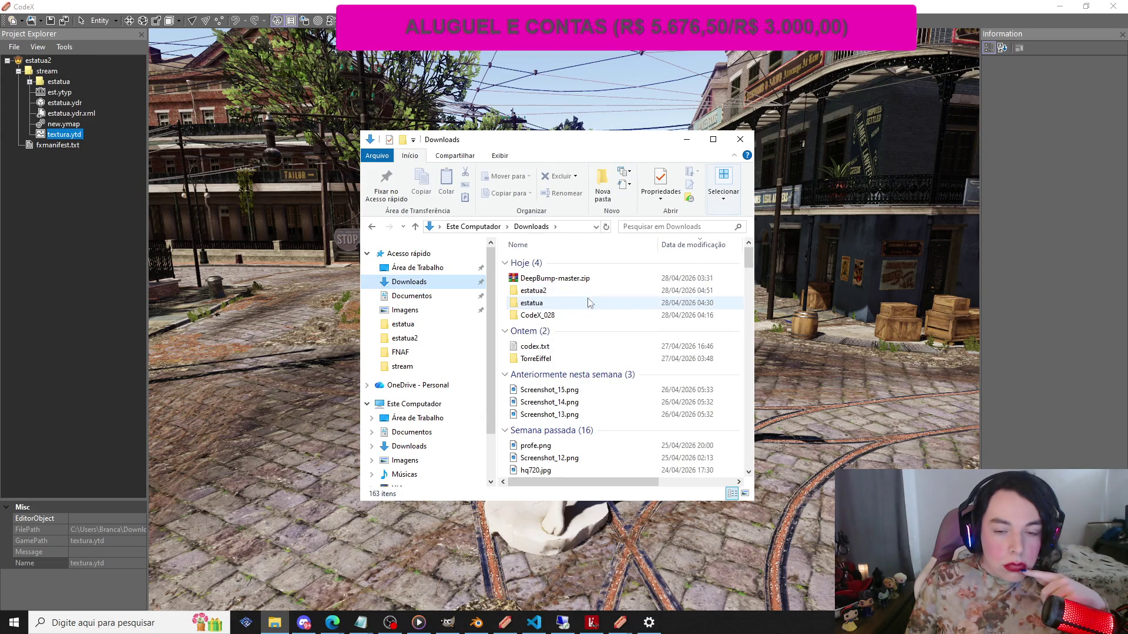
click(557, 294)
right_click(556, 294)
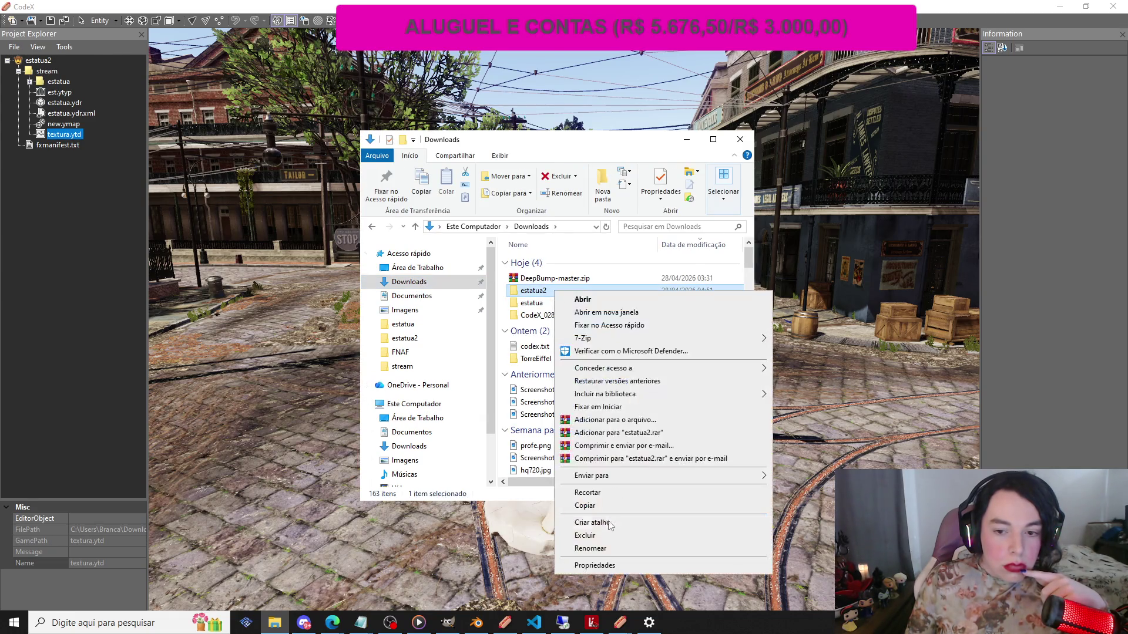
click(593, 511)
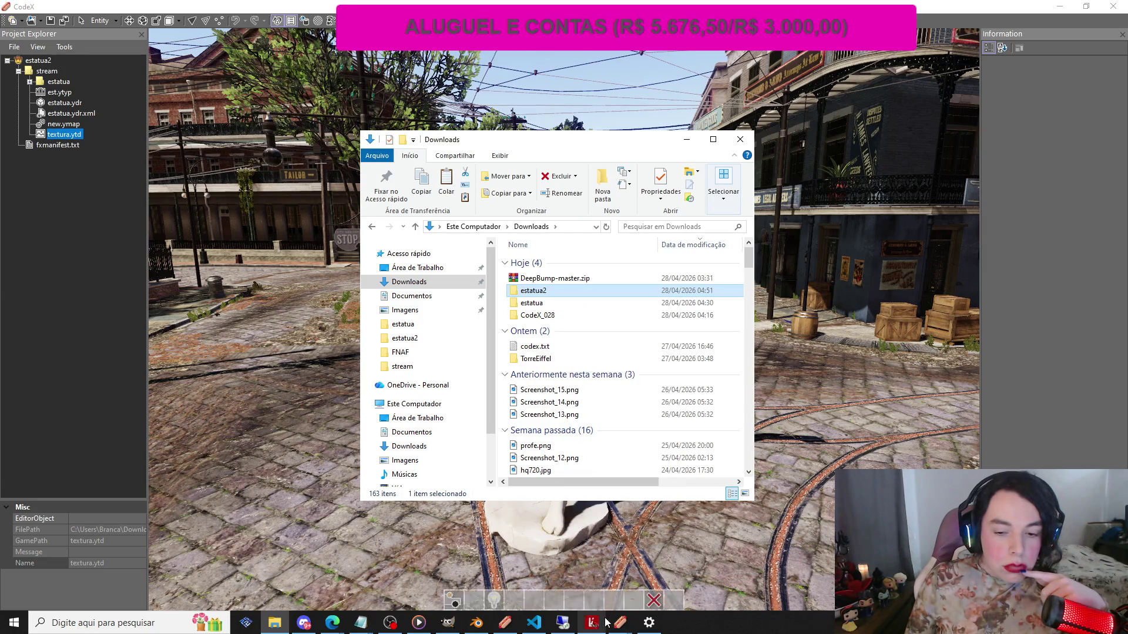
Paste estatua2 into the remote server's resources folder
mouse_move(605, 623)
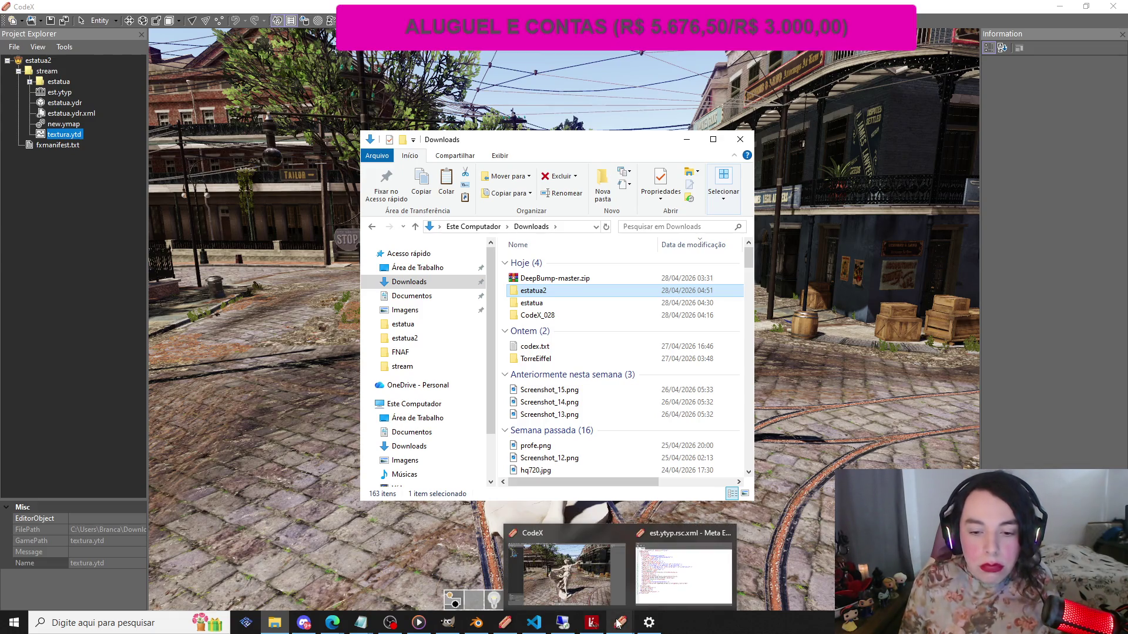
mouse_move(288, 629)
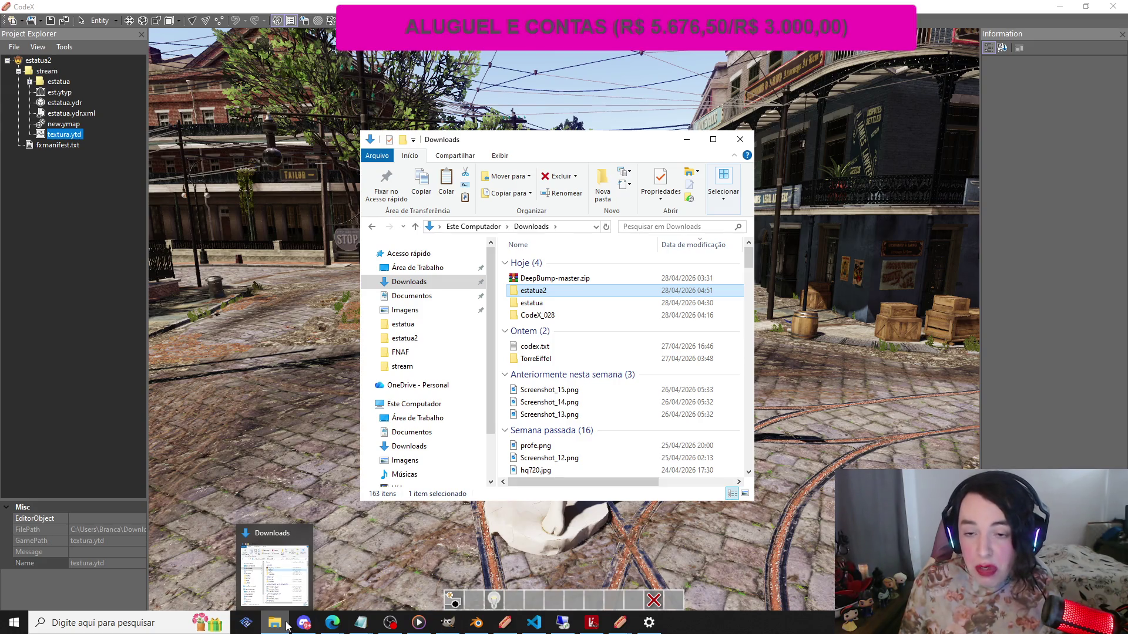
click(558, 615)
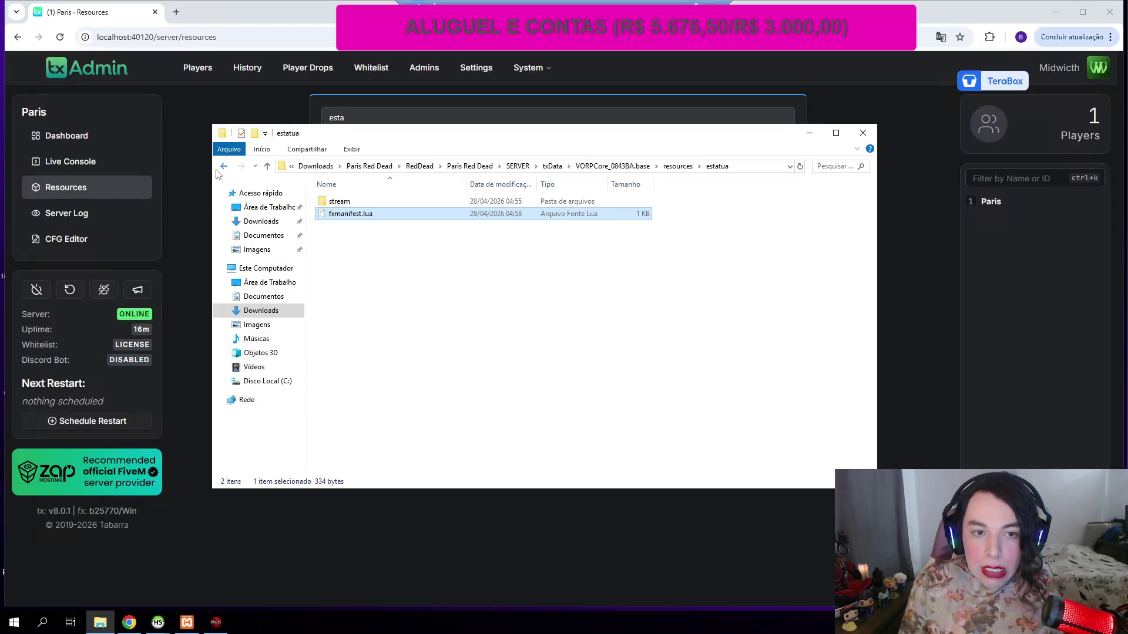
click(224, 167)
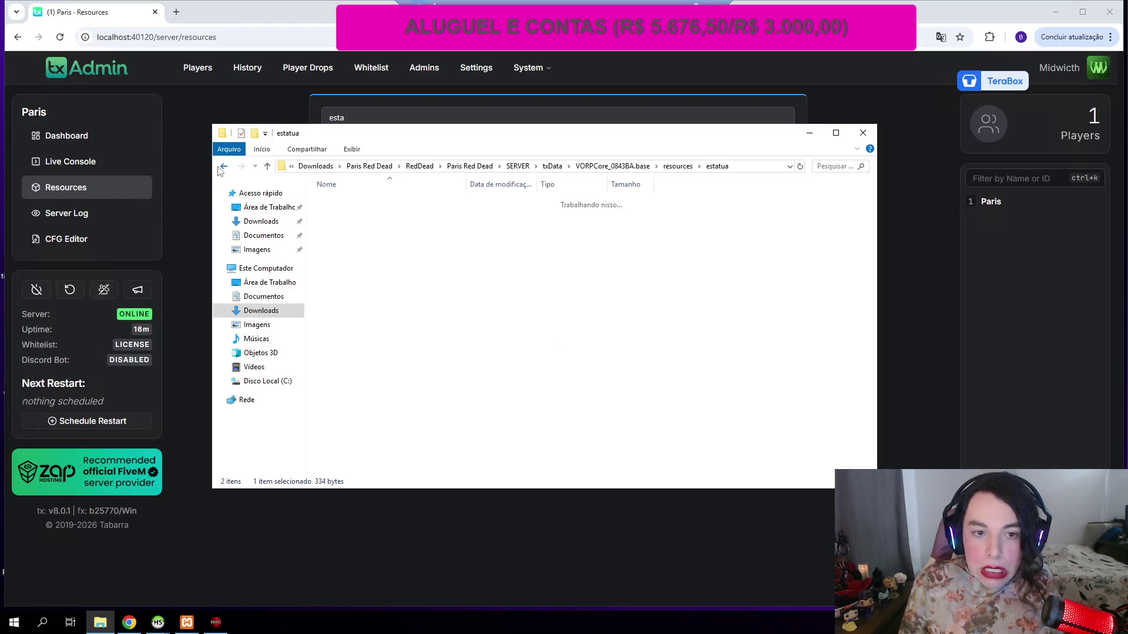
right_click(748, 416)
click(776, 490)
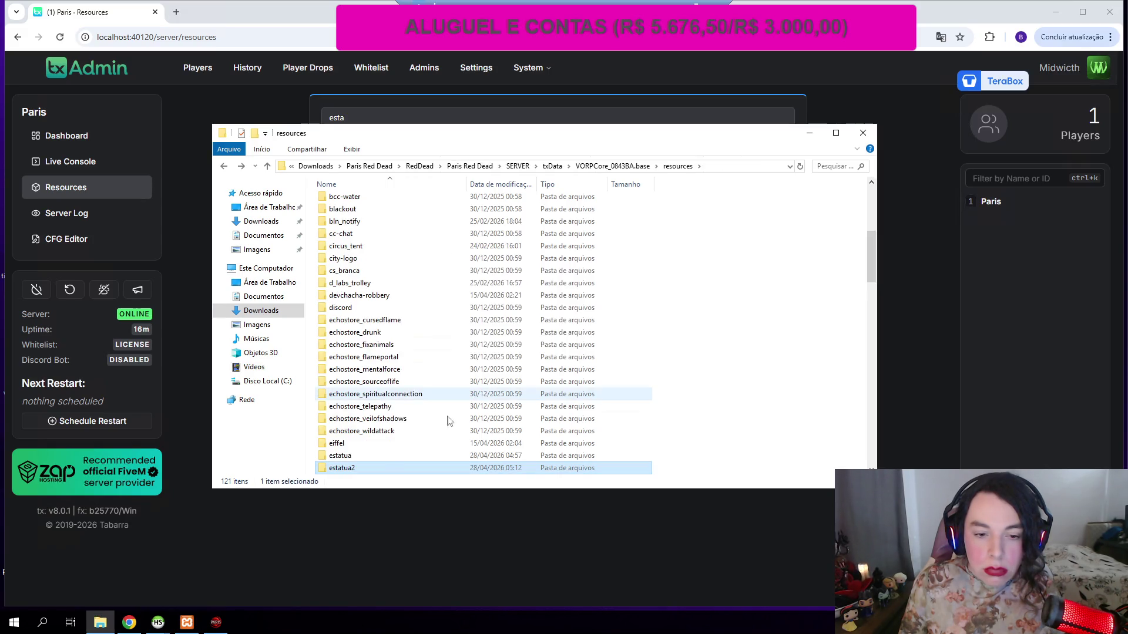
Delete the old estatua folder and rename estatua2 to estatua
click(381, 457)
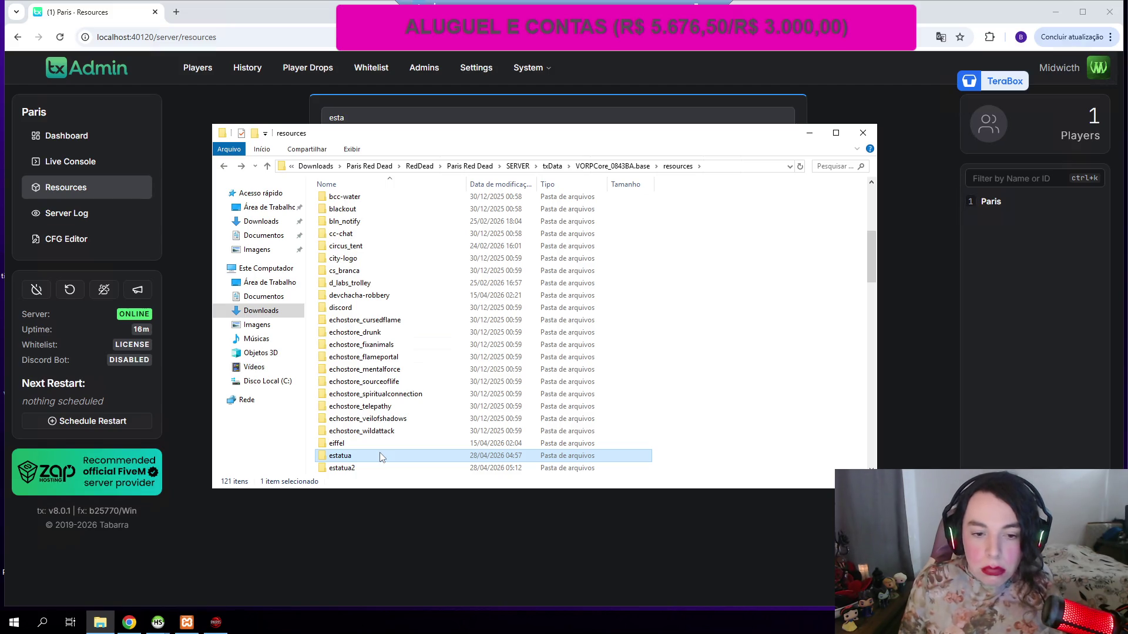
right_click(379, 455)
click(422, 426)
key(F2)
key(Right)
key(BackSpace)
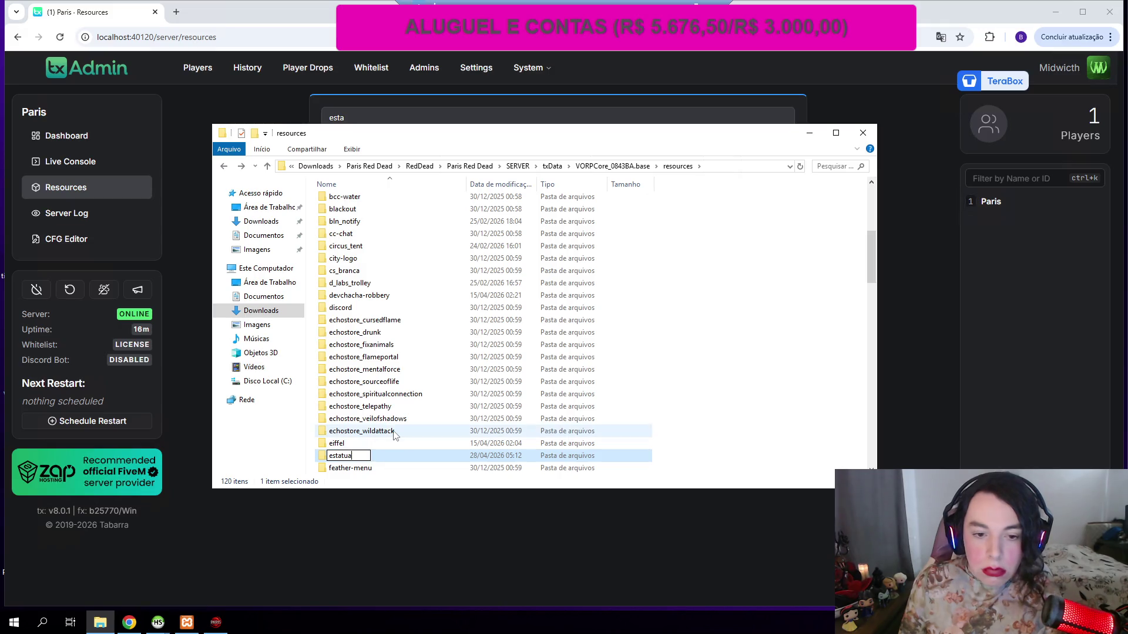
key(Return)
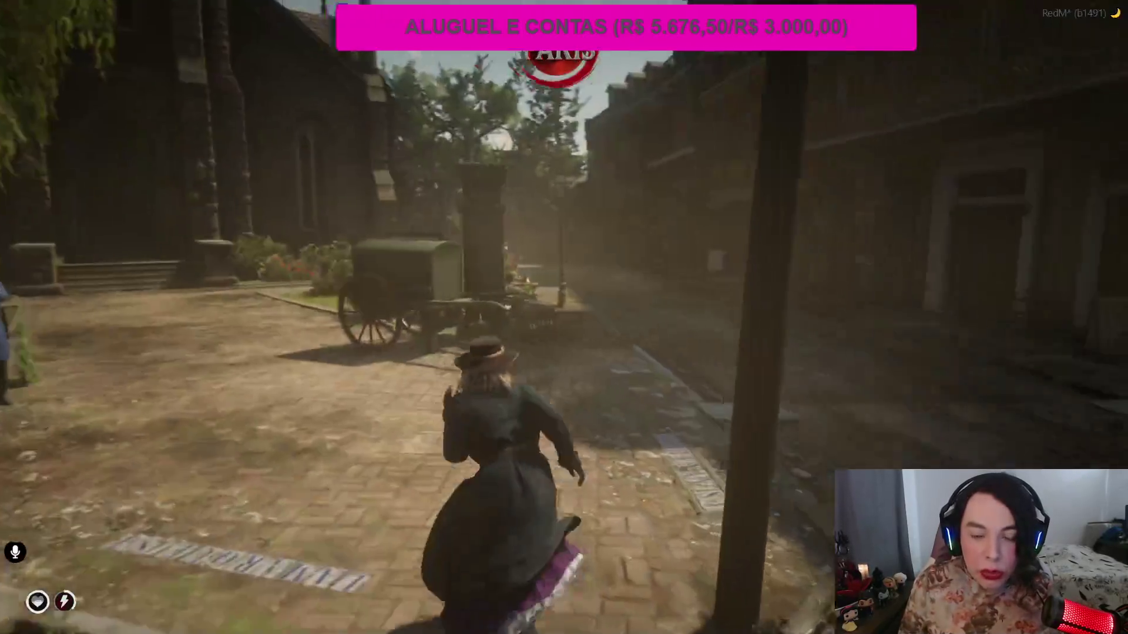
Alt+Tab out of RedM to bring up the desktop taskbar and Downloads window
key(alt+Tab)
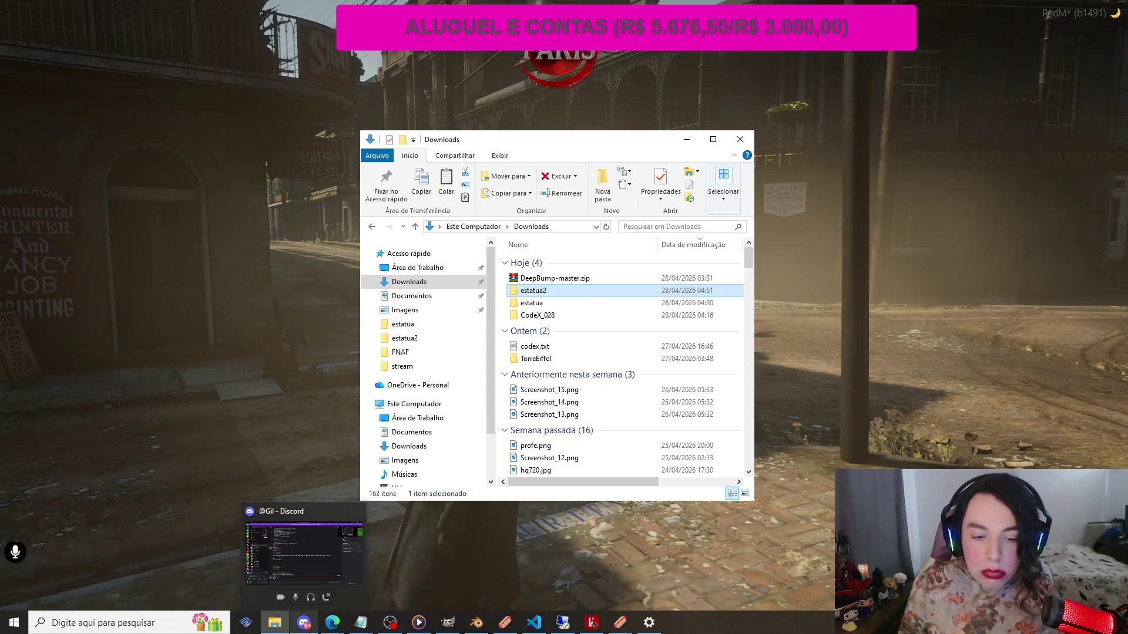
mouse_move(448, 626)
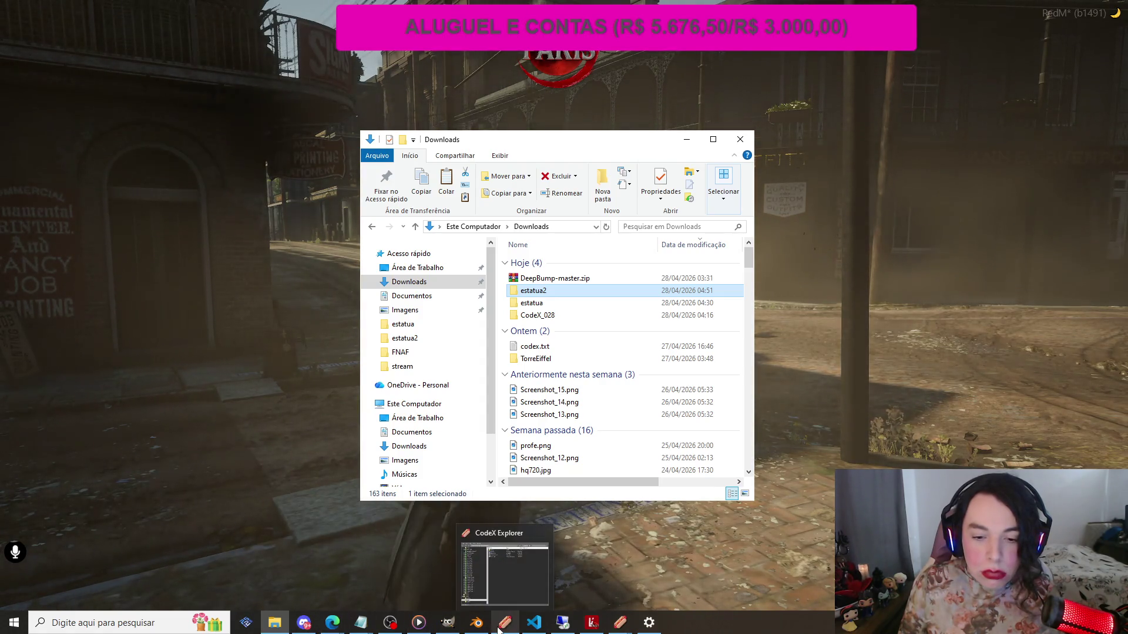
mouse_move(530, 627)
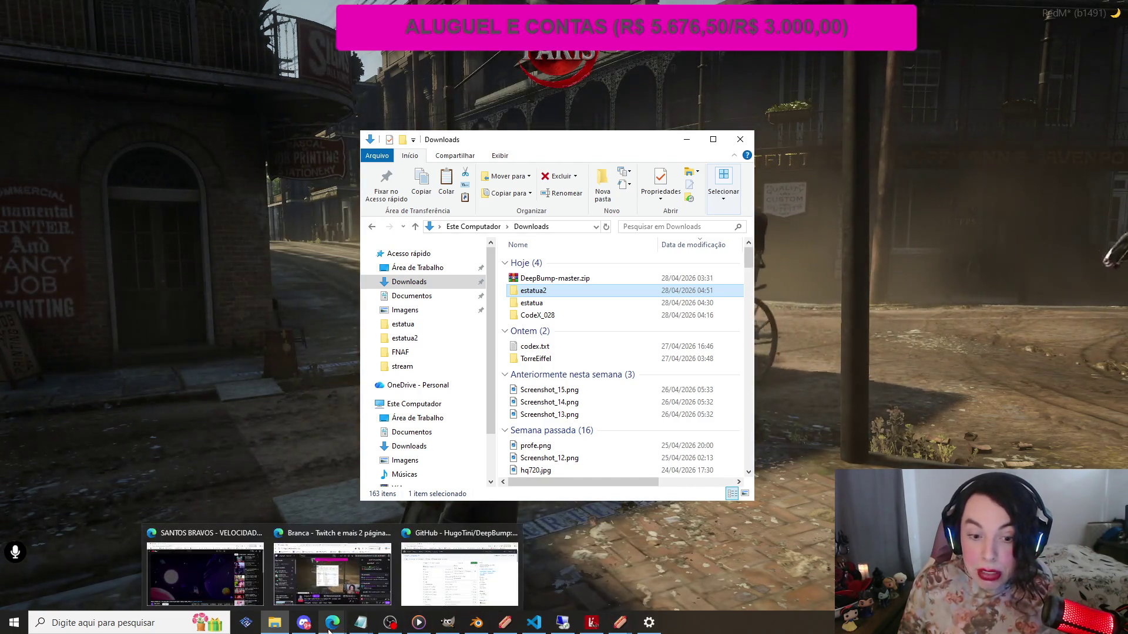
Stop and restart the estatua resource in txAdmin
click(561, 628)
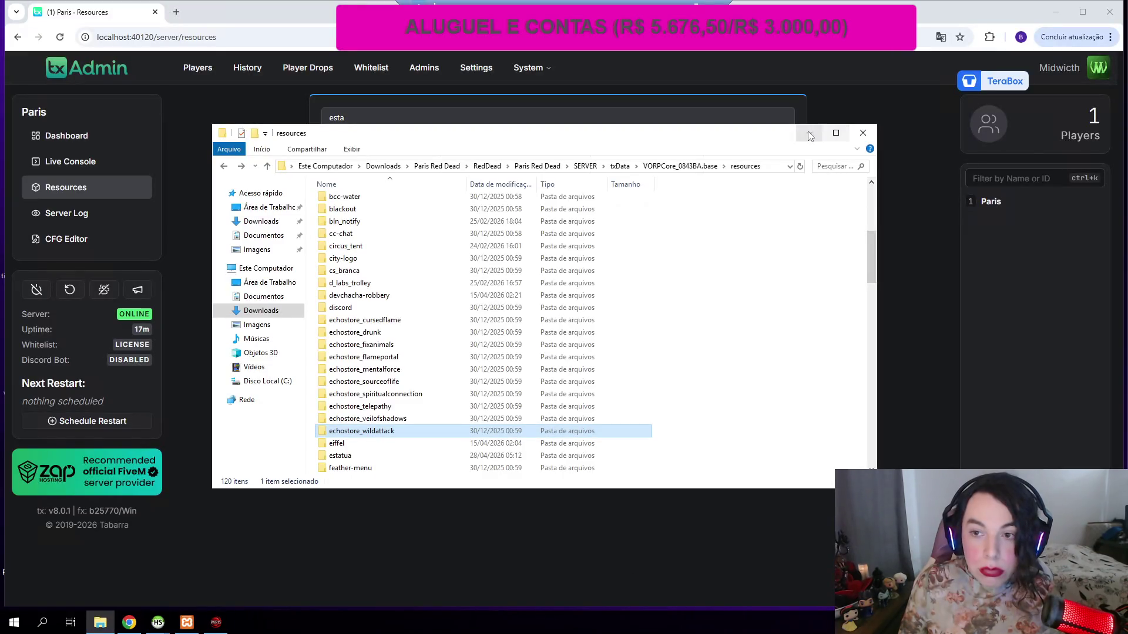
click(810, 132)
click(789, 230)
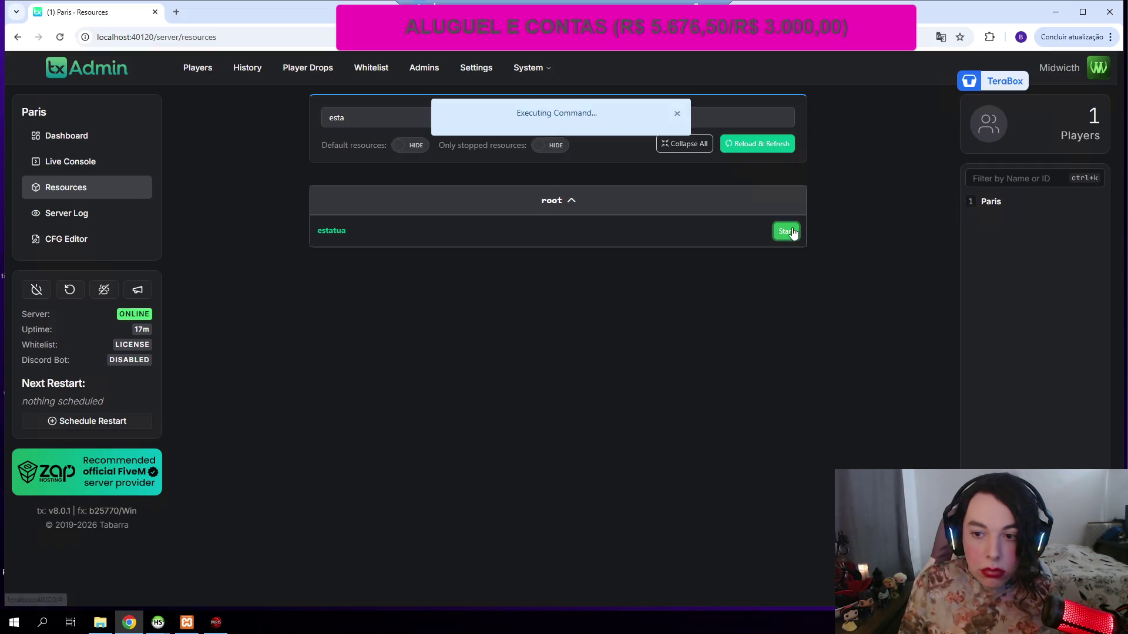
click(788, 231)
click(786, 230)
Reload resources, try starting estatua again, and view the Live Console log
click(762, 146)
click(785, 230)
click(785, 231)
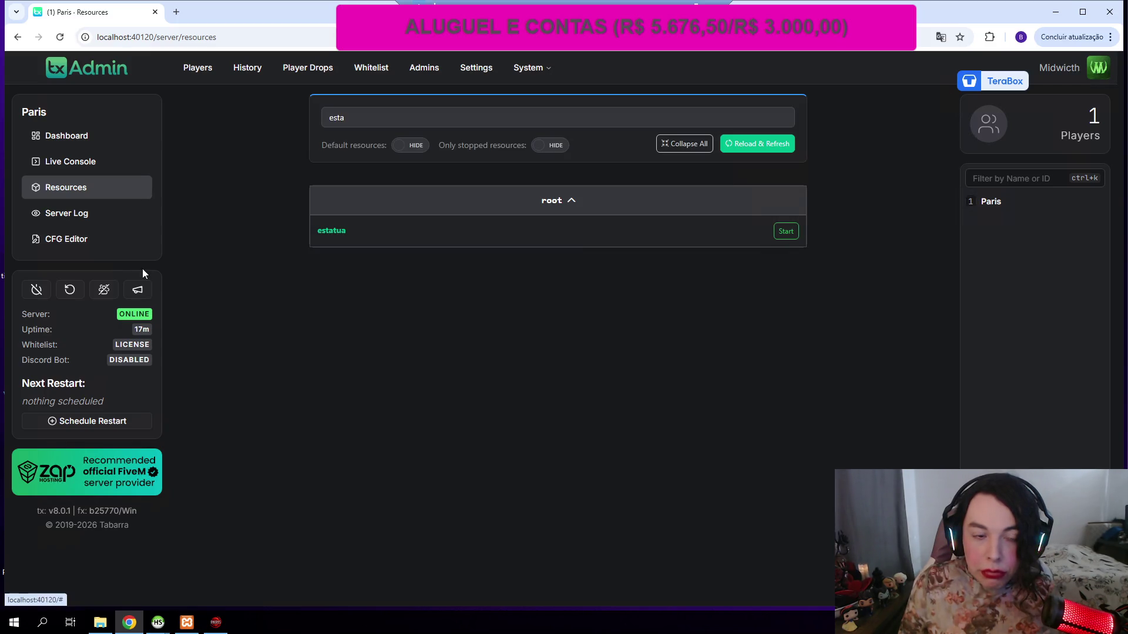
click(88, 167)
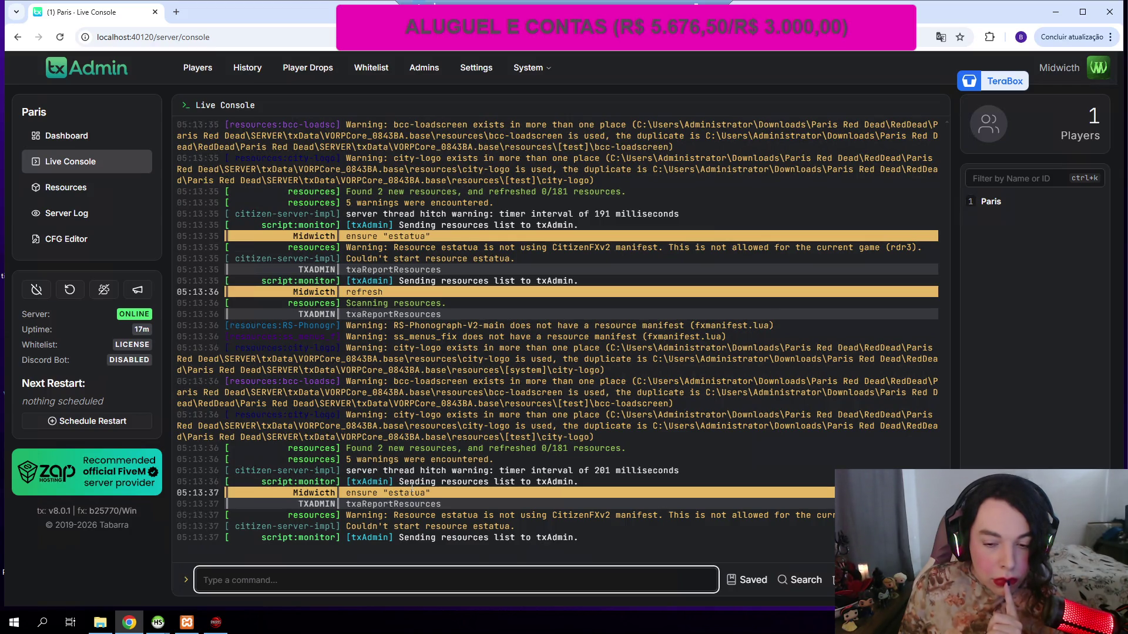
Rename estatua's fxmanifest.txt to fxmanifest.lua, then reload txAdmin's resources
click(101, 623)
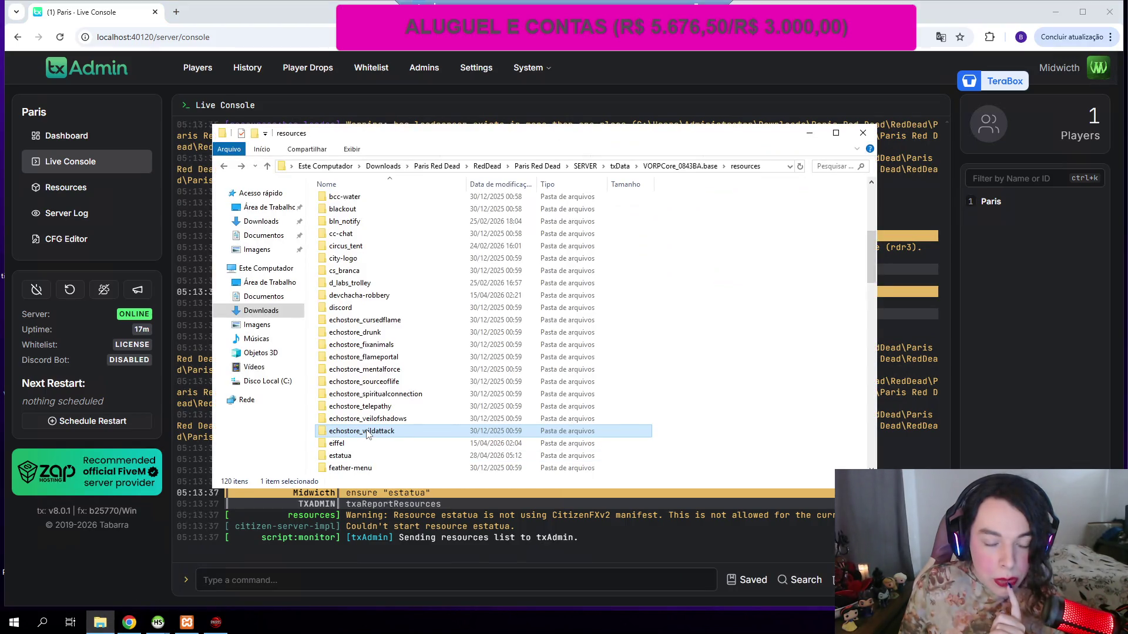
scroll(367, 434, down, 1)
click(365, 419)
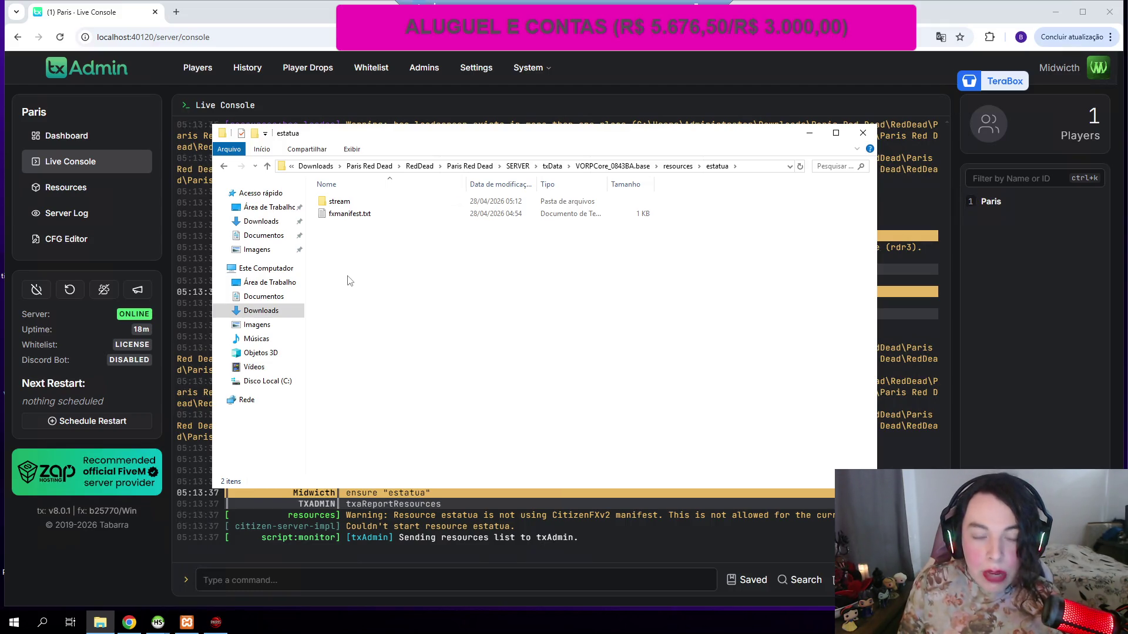
right_click(374, 215)
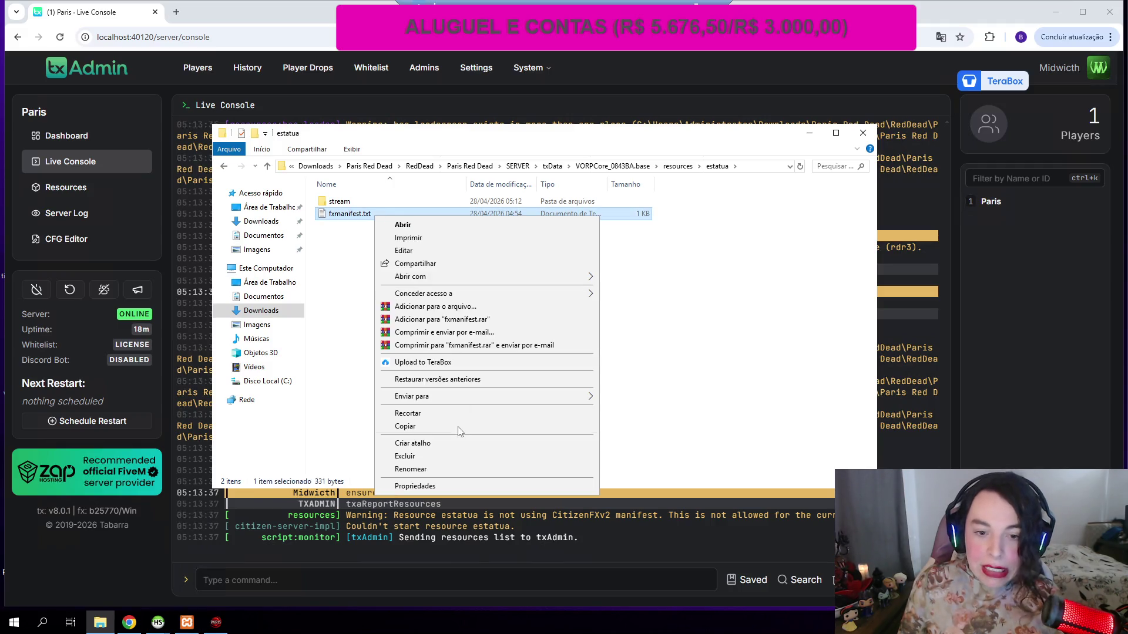
click(429, 468)
text(lua)
key(Return)
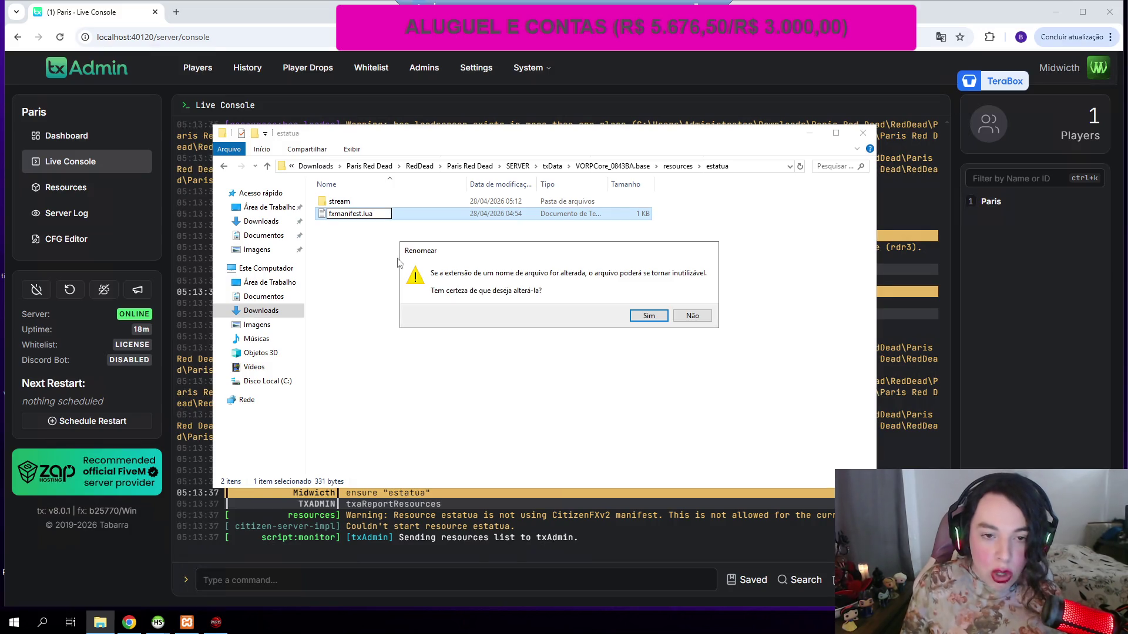
click(648, 317)
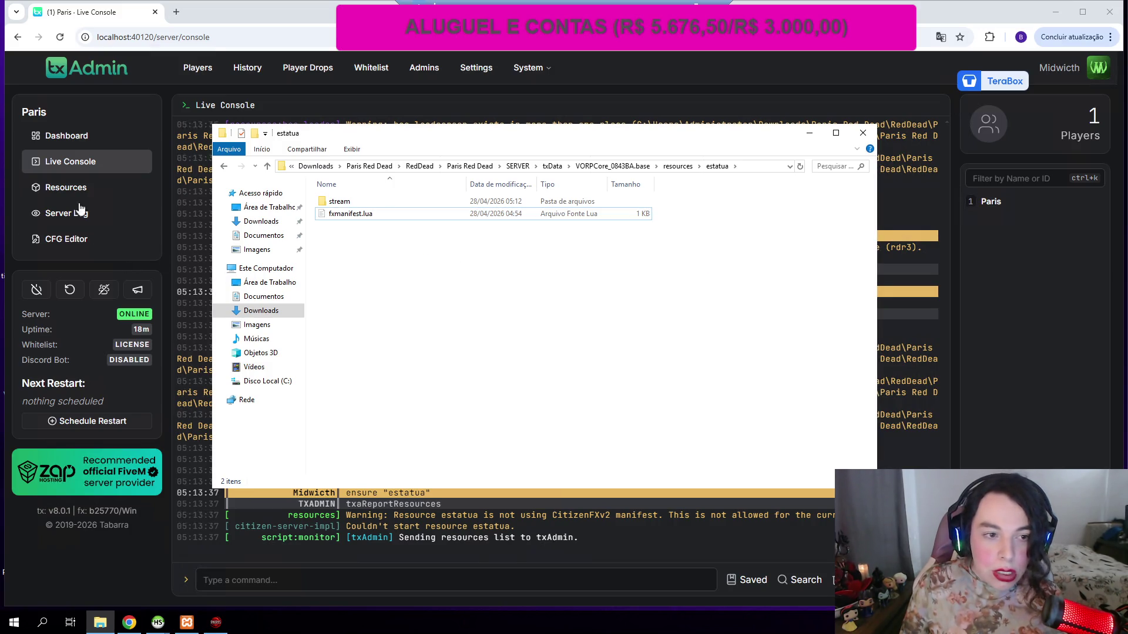
click(66, 187)
click(755, 140)
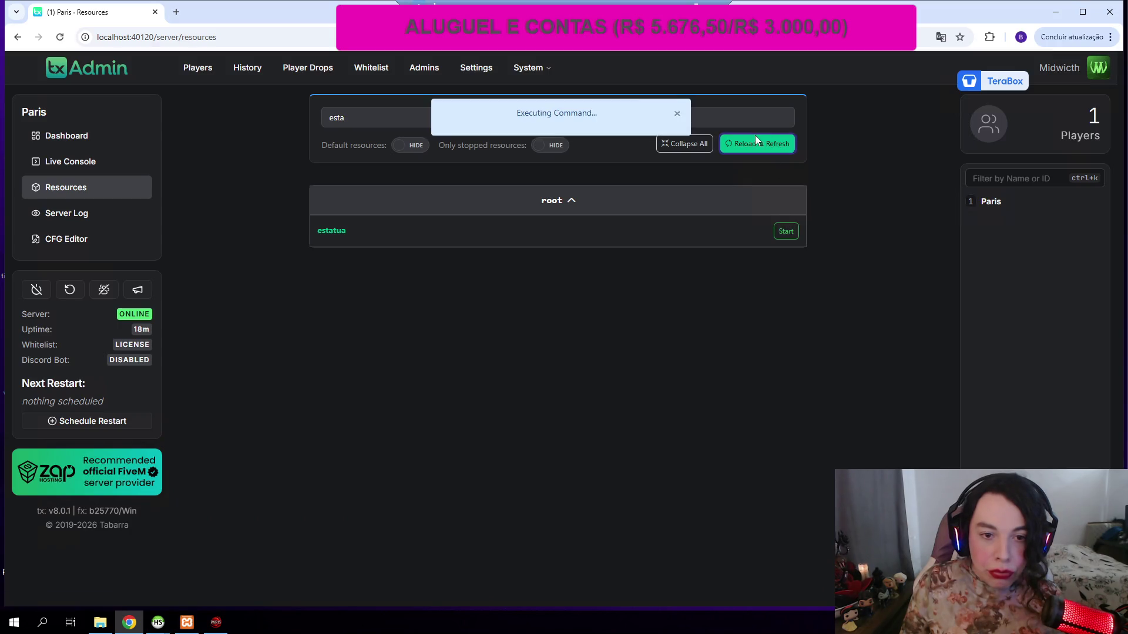
Retry starting estatua and grab the required rdr3_warning text from the Live Console
click(792, 232)
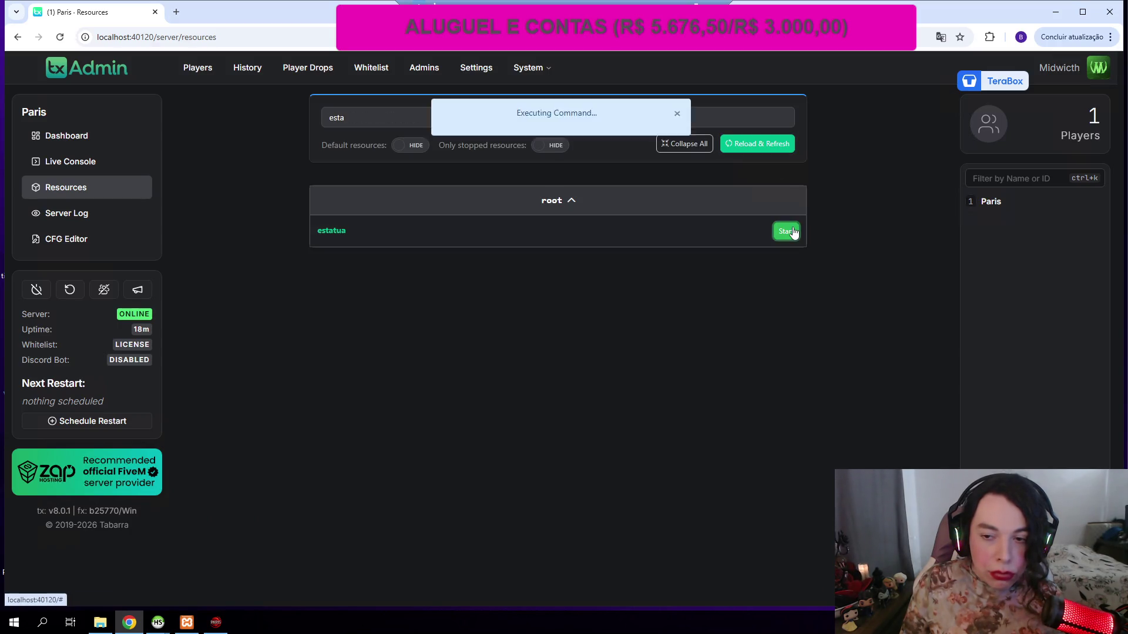
click(792, 231)
click(792, 232)
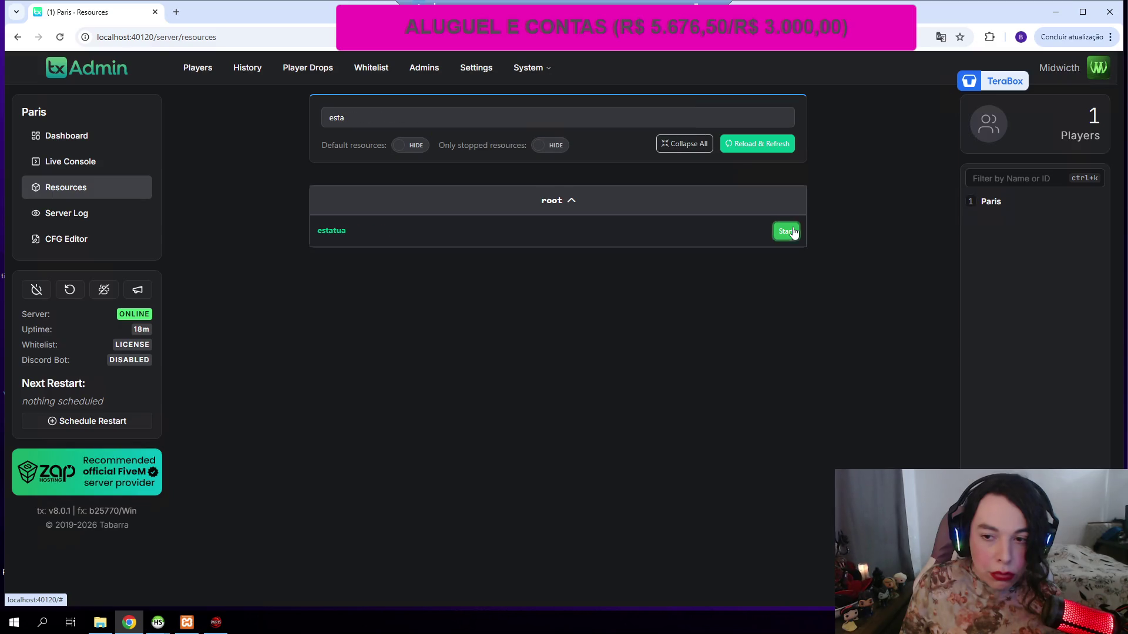
click(758, 146)
click(786, 231)
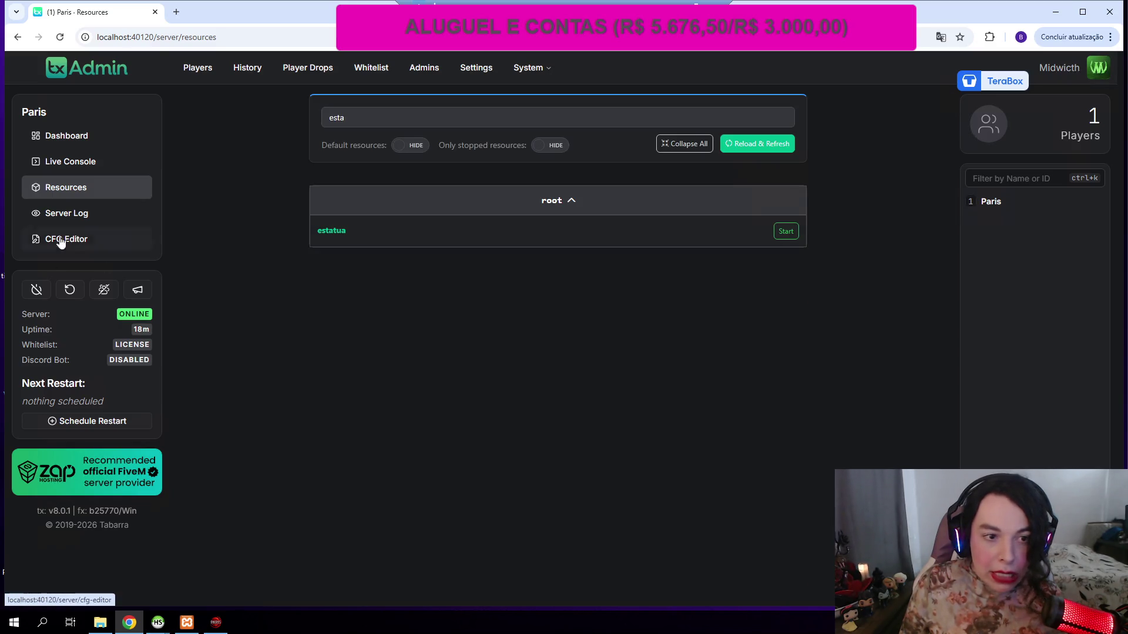
click(88, 164)
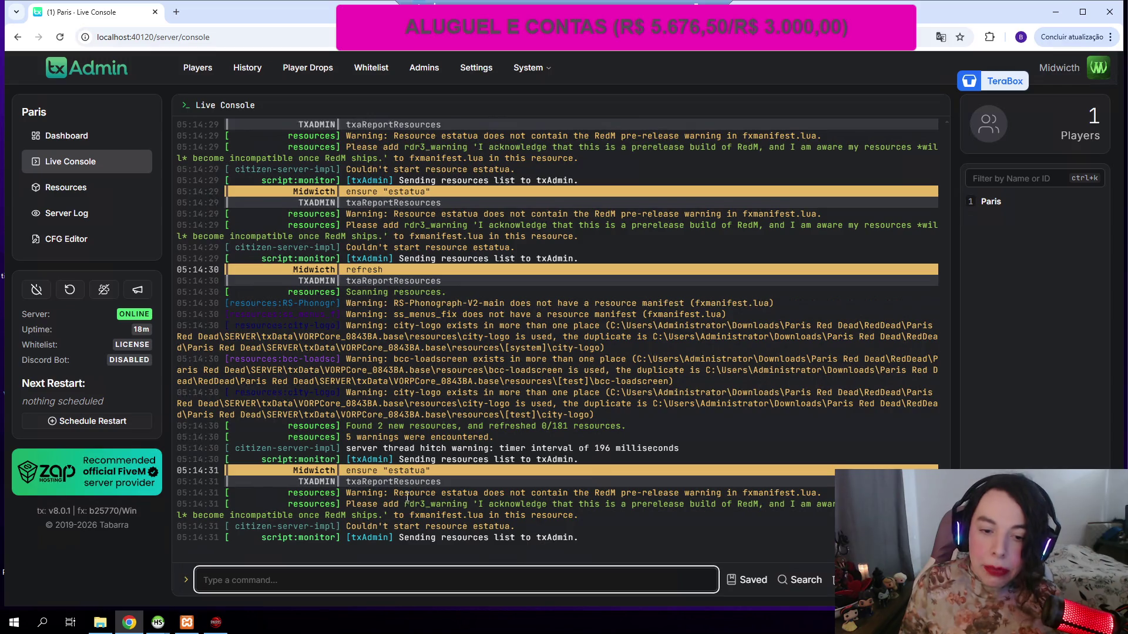
drag(404, 504, 387, 515)
Select fxmanifest.lua in the estatua resource folder
click(388, 515)
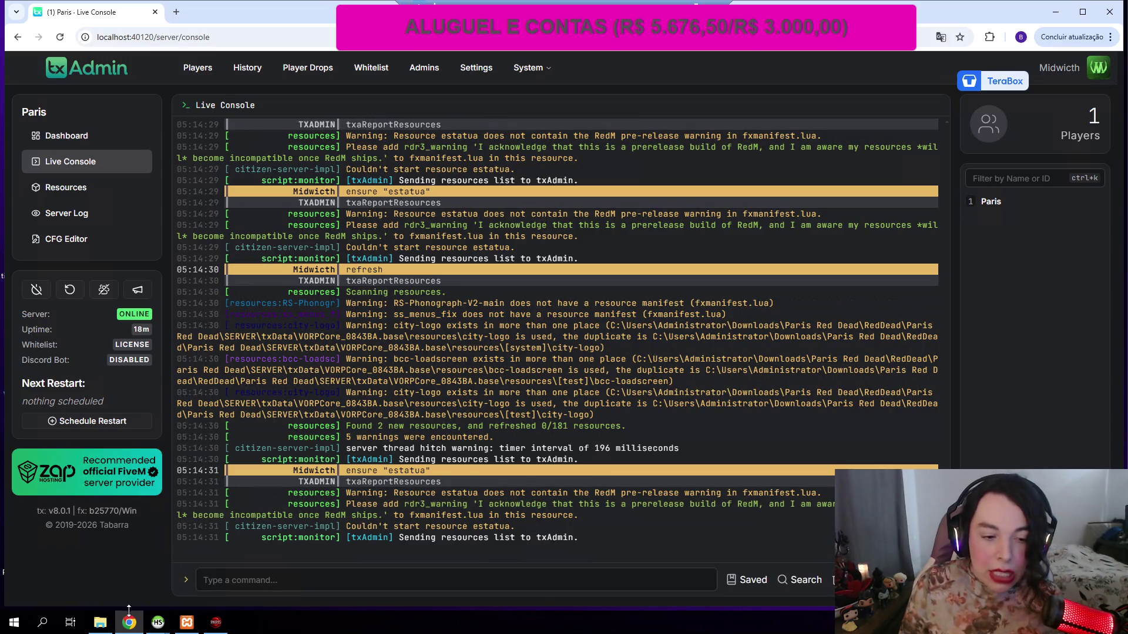
click(100, 623)
click(352, 215)
click(353, 217)
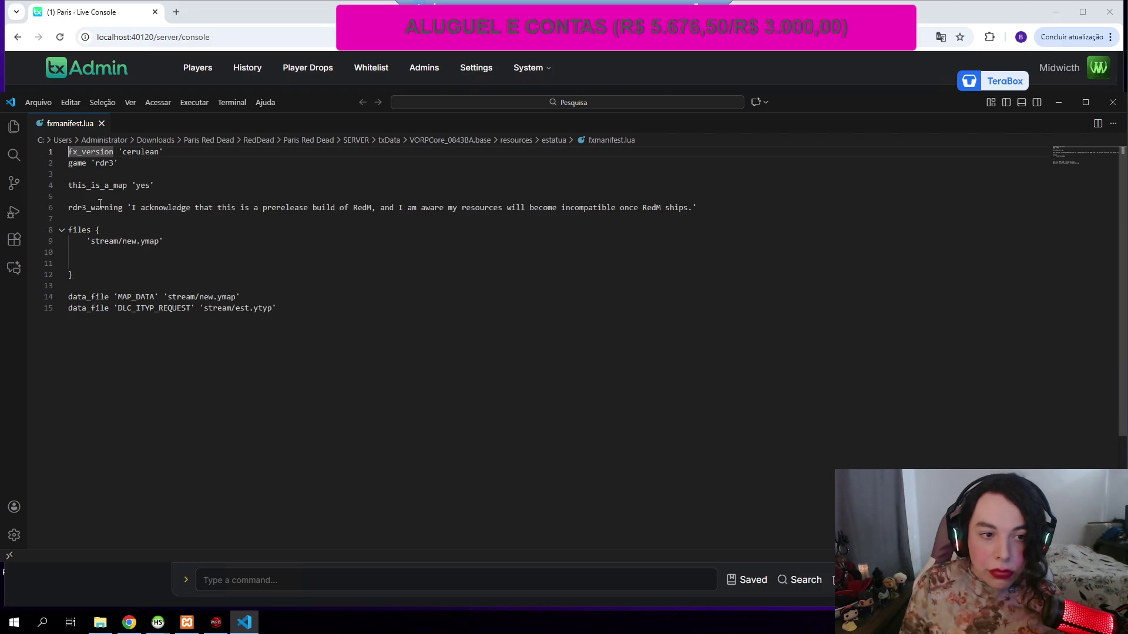
Replace the rdr3_warning line with the corrected acknowledgement text
click(70, 222)
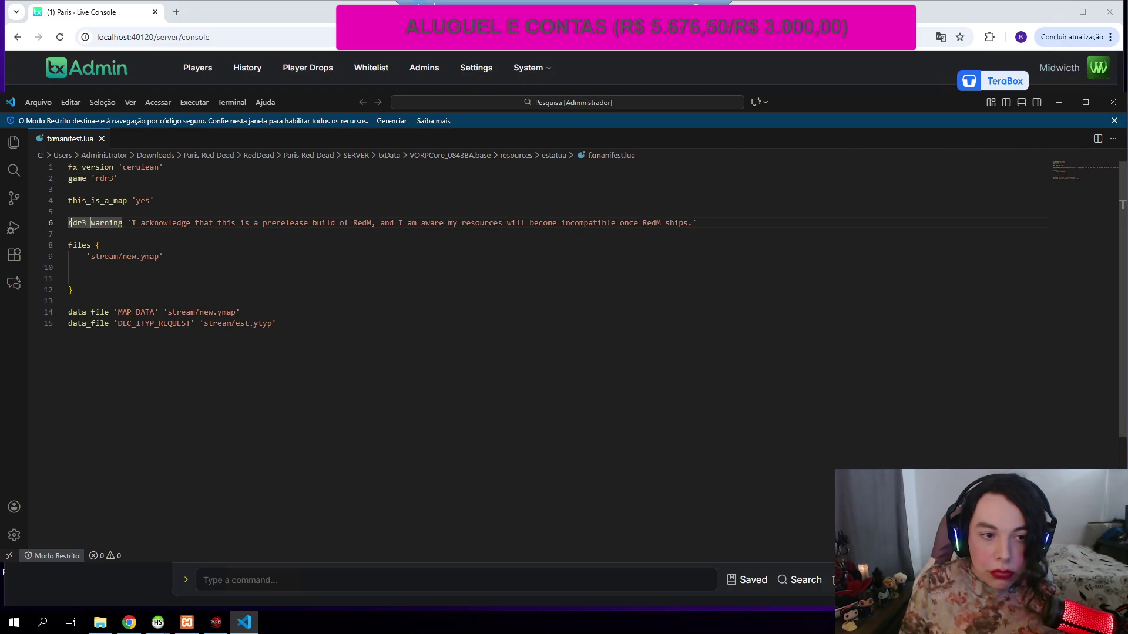
drag(697, 224, 72, 225)
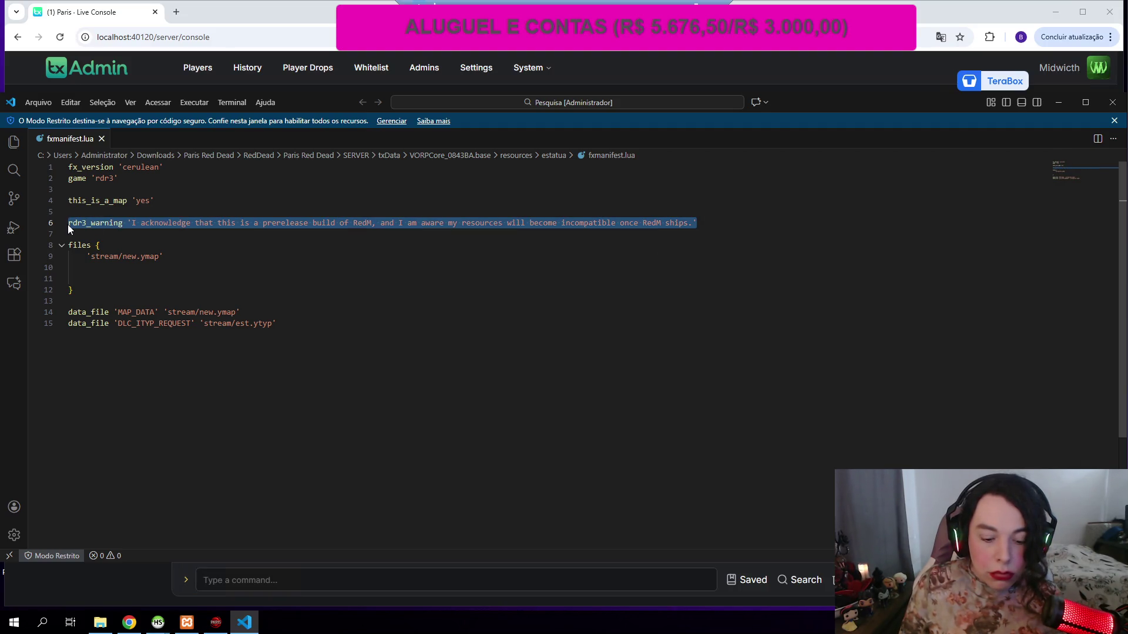
text(rdr3_warning 'I acknowledge that this is a prerelease build of RedM, and I am aware my resources *will* become incompatible once RedM ships.')
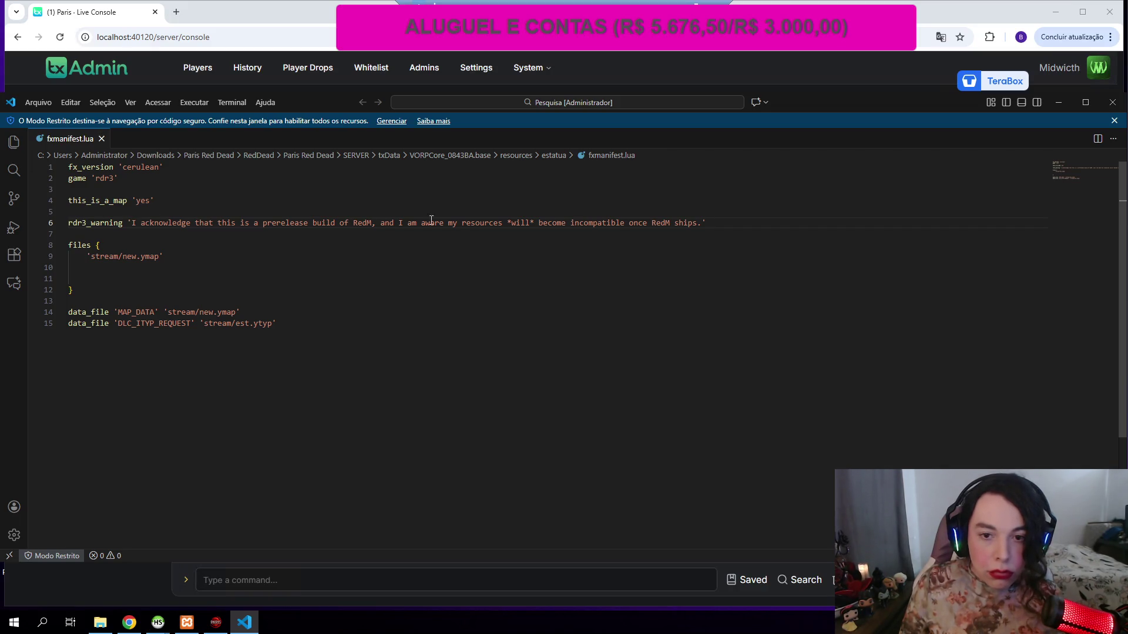
Reload txAdmin's resources and start the estatua resource
click(1068, 105)
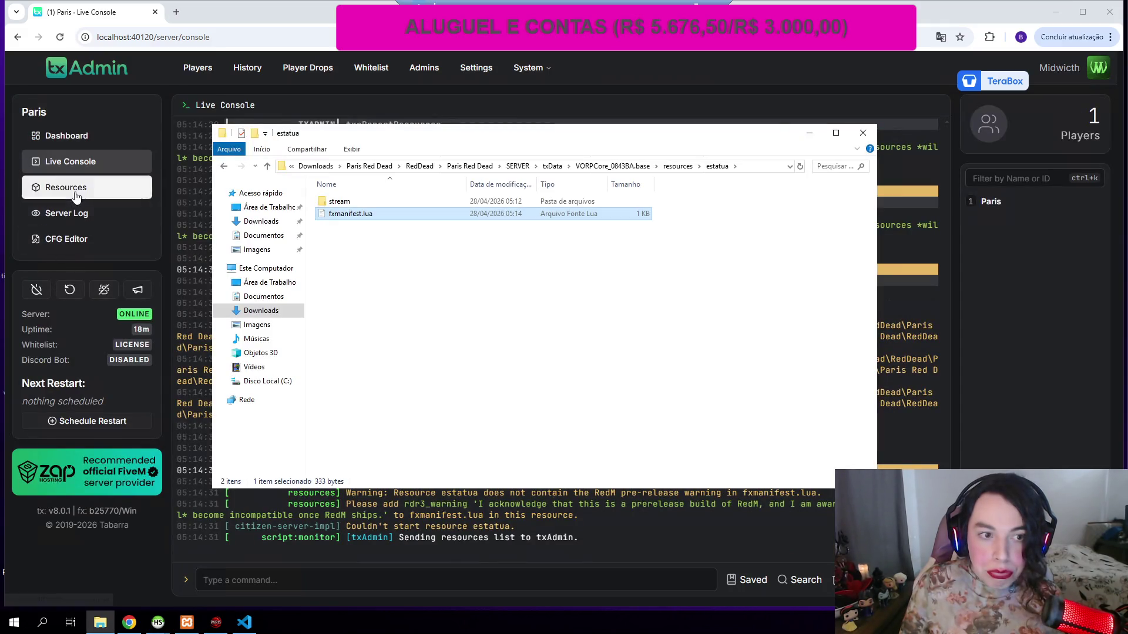
click(66, 187)
click(761, 151)
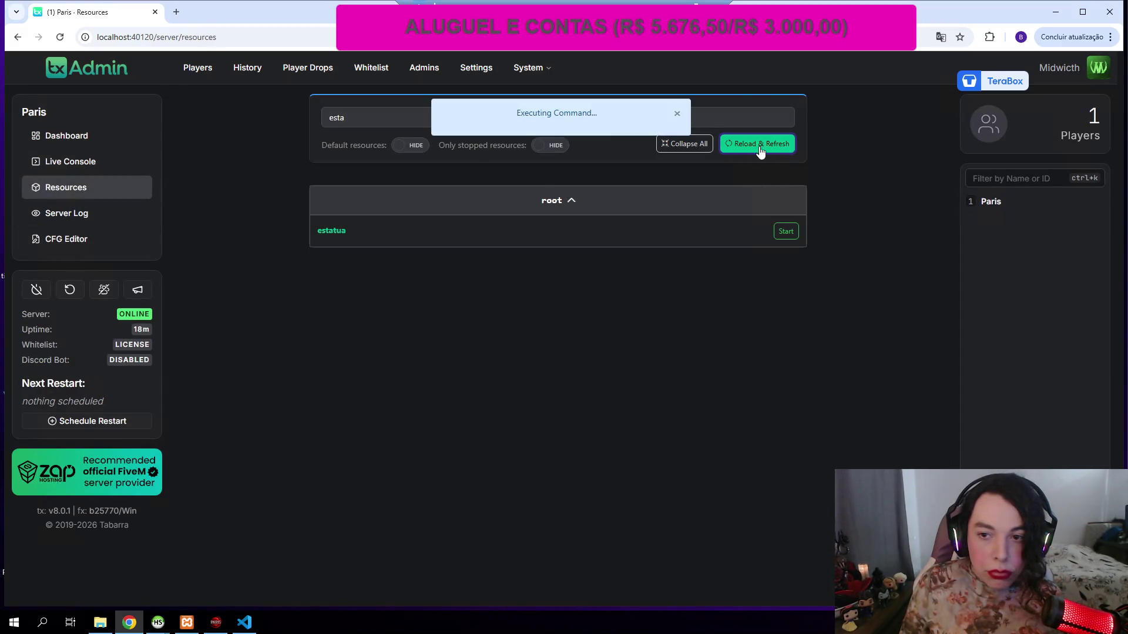
click(787, 232)
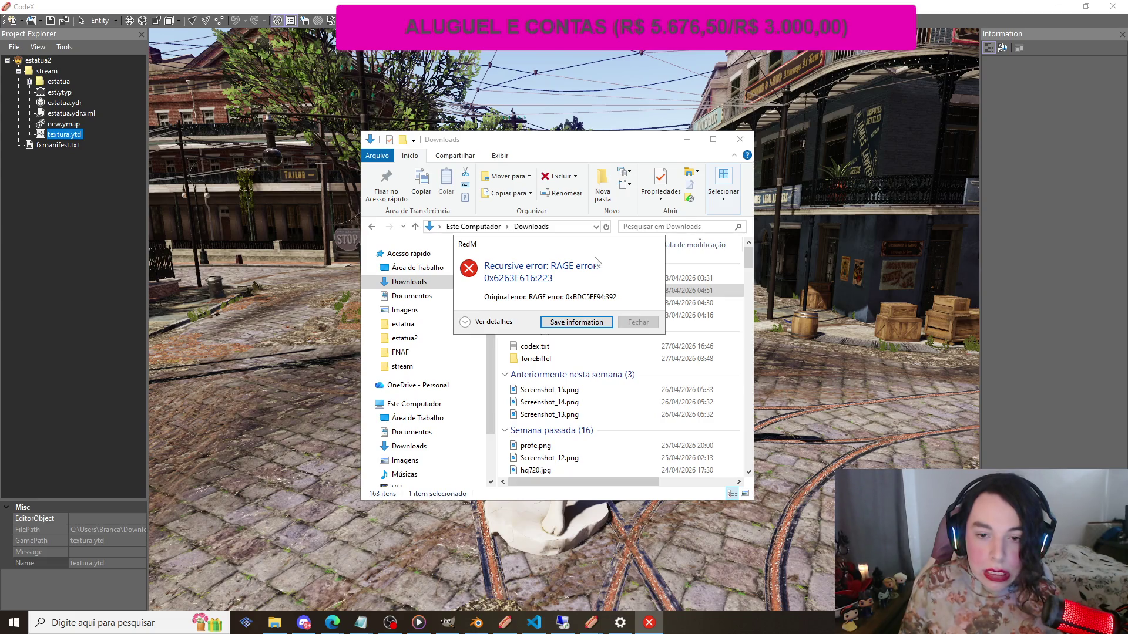
Close the RedM crash dialog and relaunch RedM by searching 're'
click(638, 323)
click(159, 623)
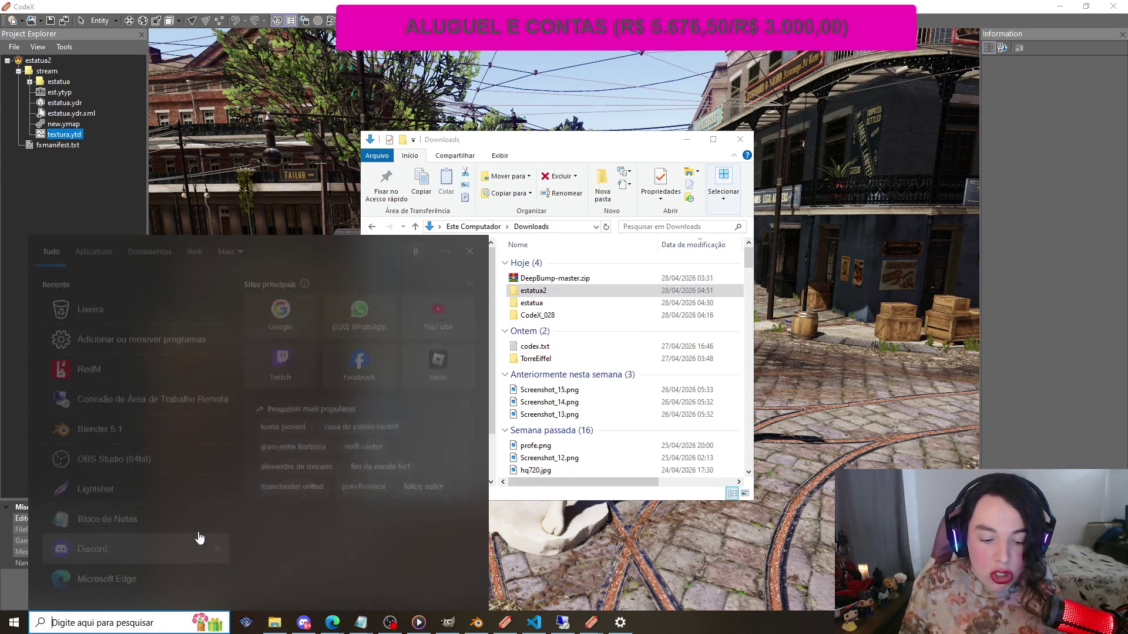
text(re)
click(179, 321)
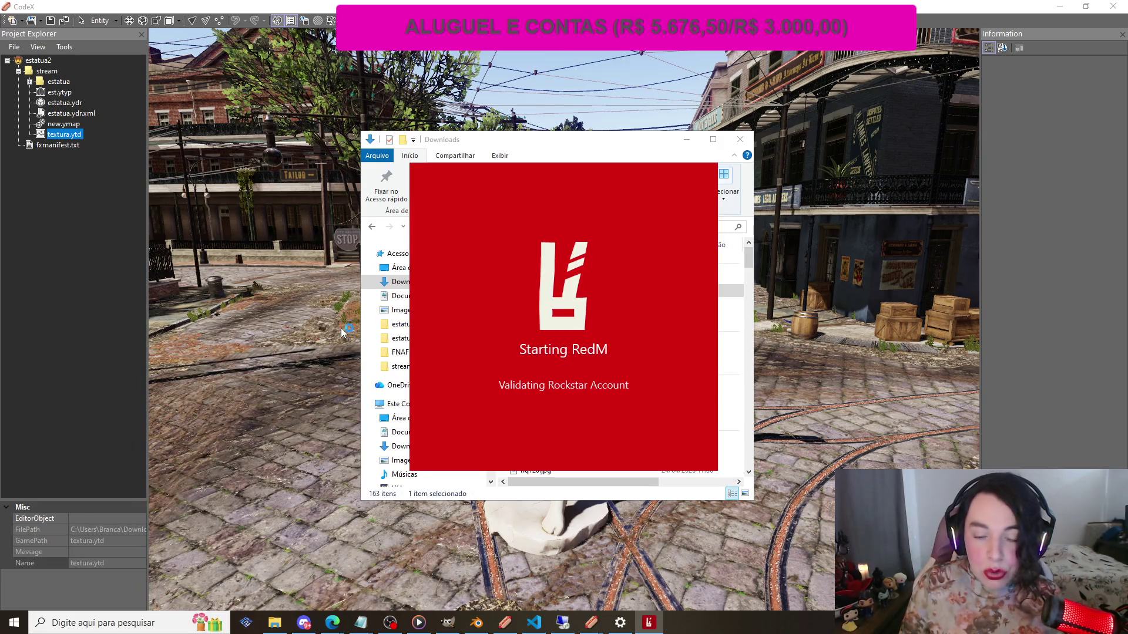
click(286, 301)
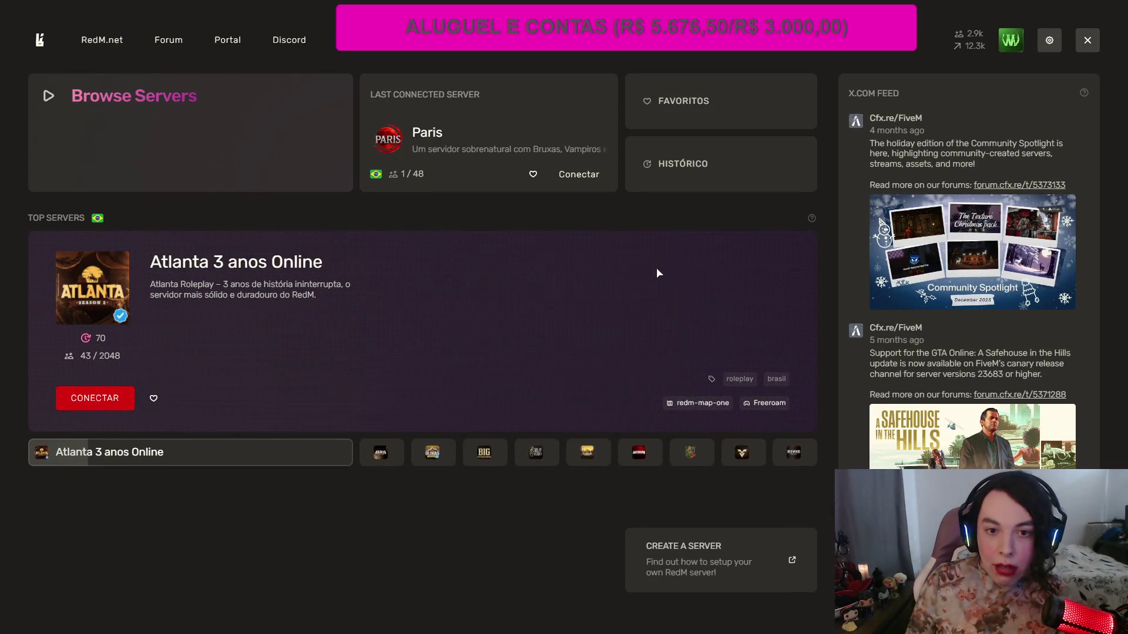
Connect to the Paris server from its last-connected server card
click(584, 175)
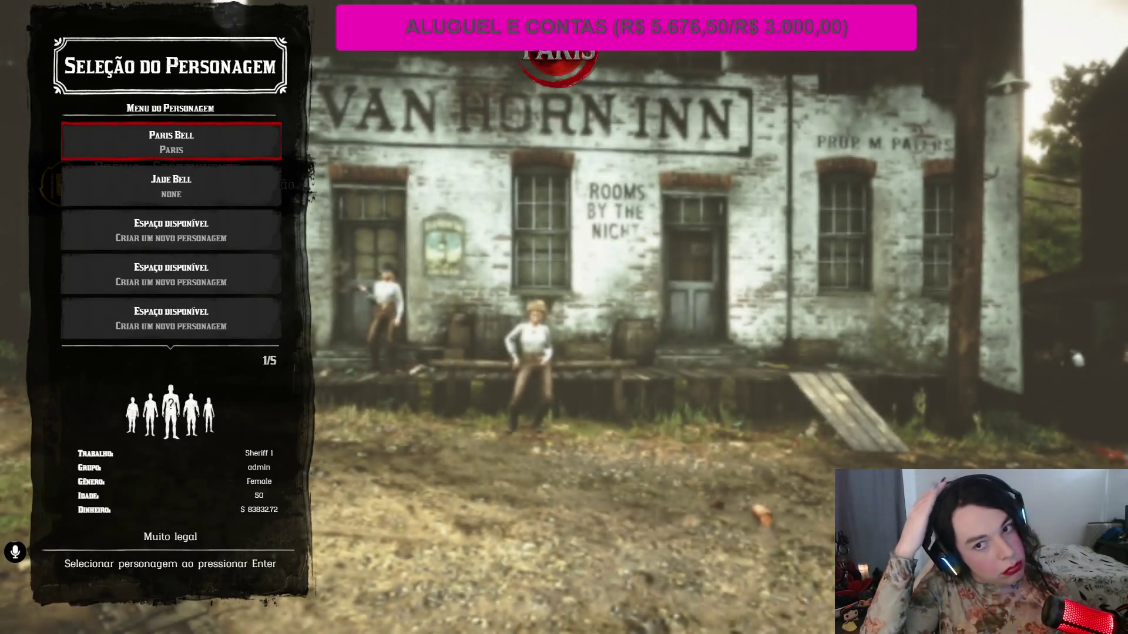
Load into the game with the first character in Seleção do Personagem
key(Return)
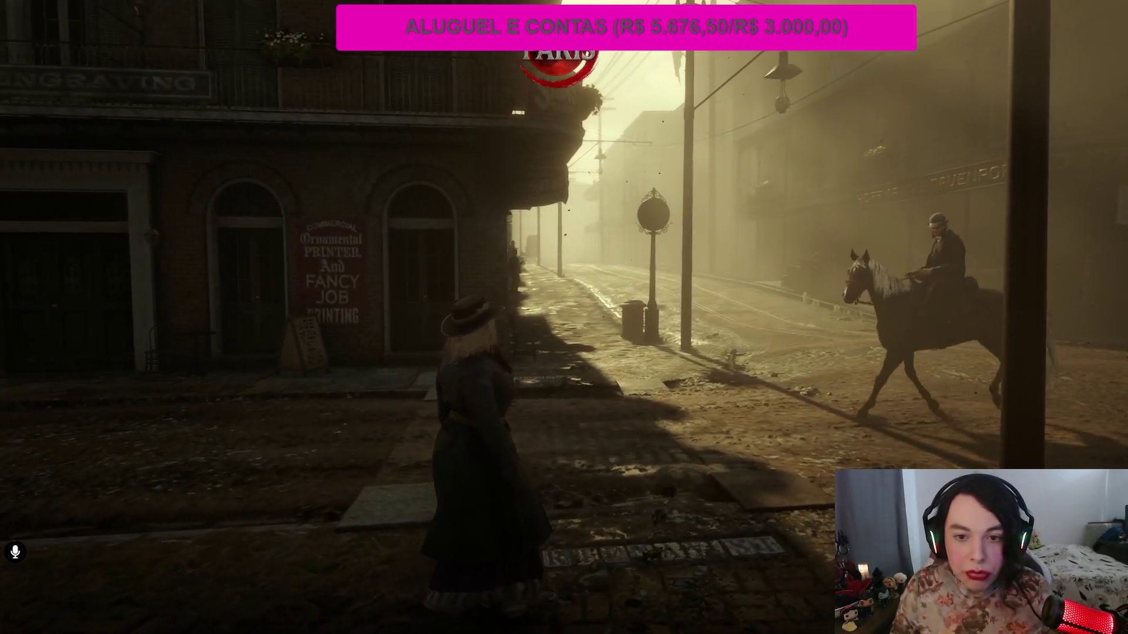
text(/tx)
Fly around the statue in txAdmin NoClip to inspect it, then turn NoClip off
key(Return)
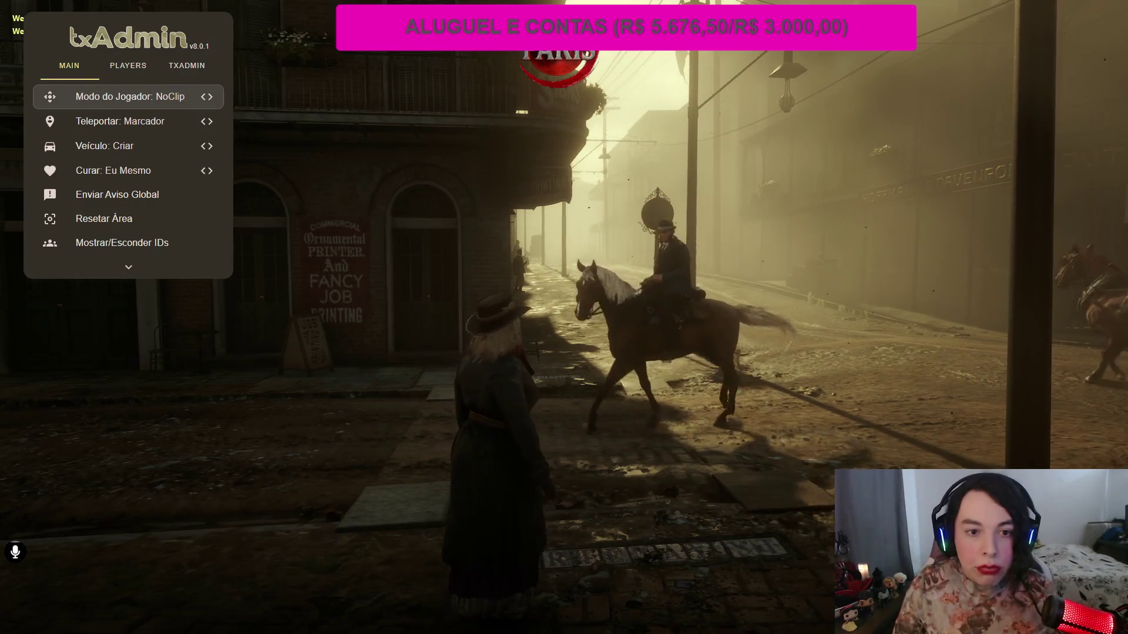
key(Return)
key(w)
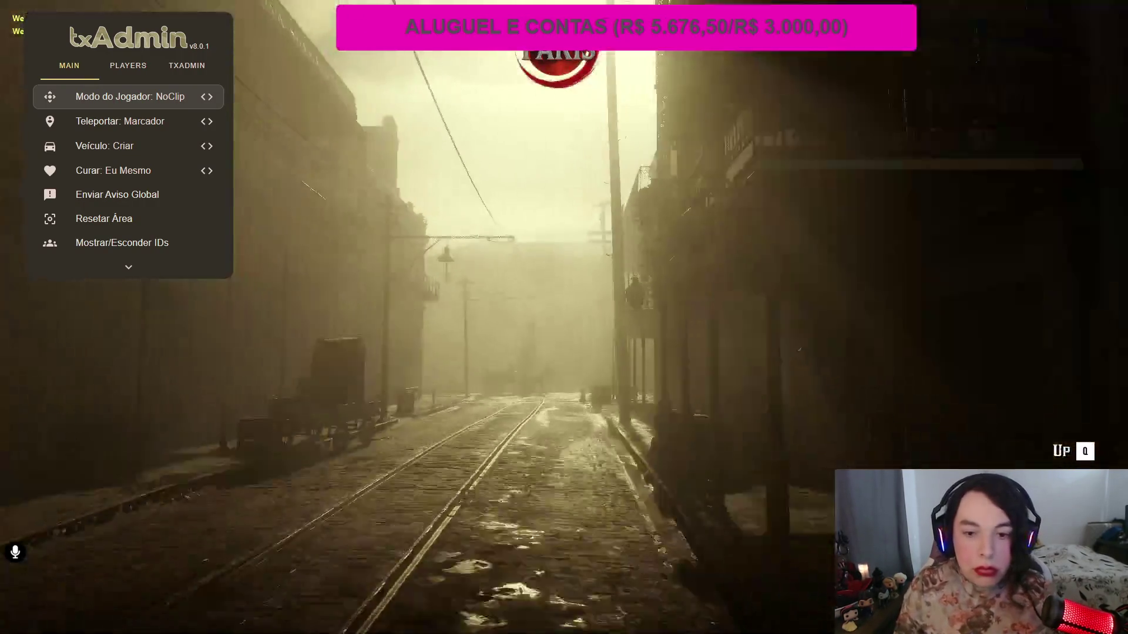
key(w)
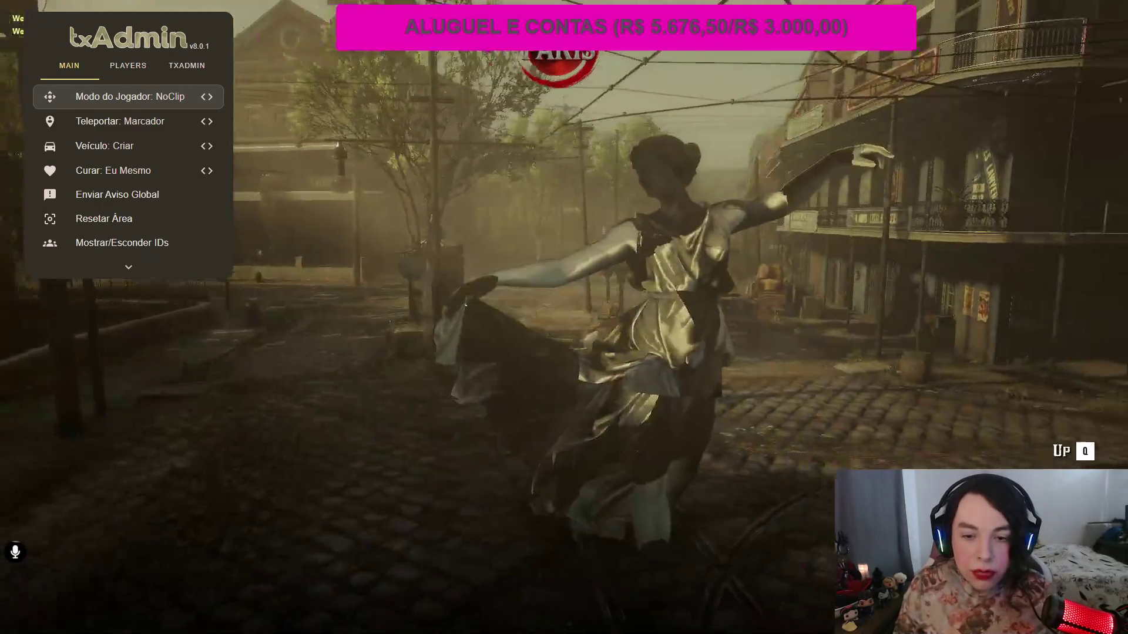
key(Return)
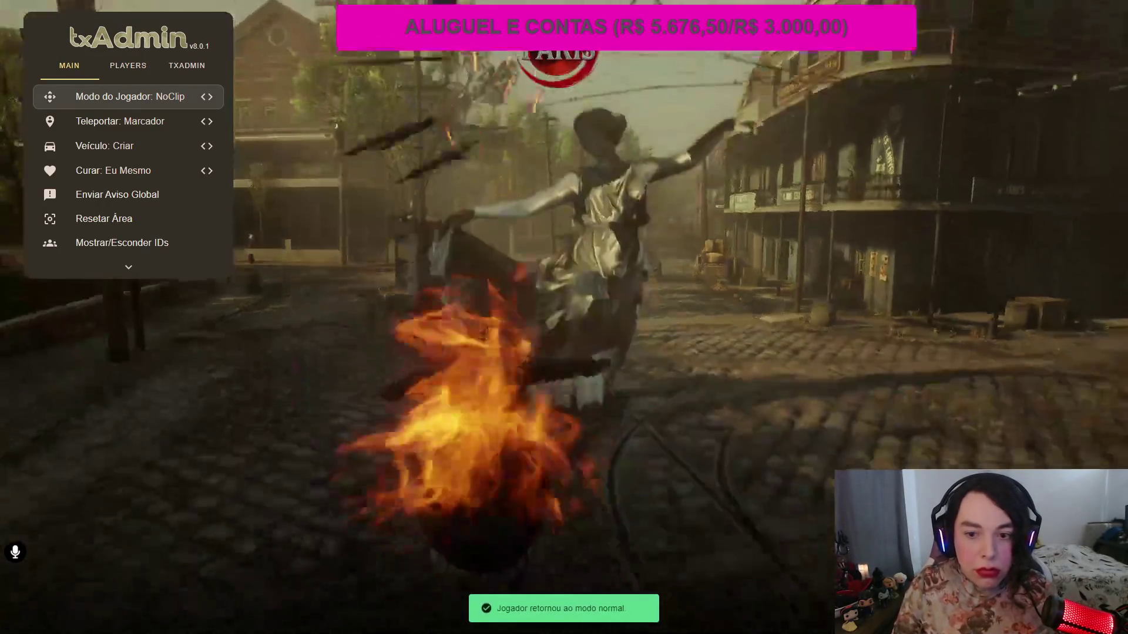
key(Escape)
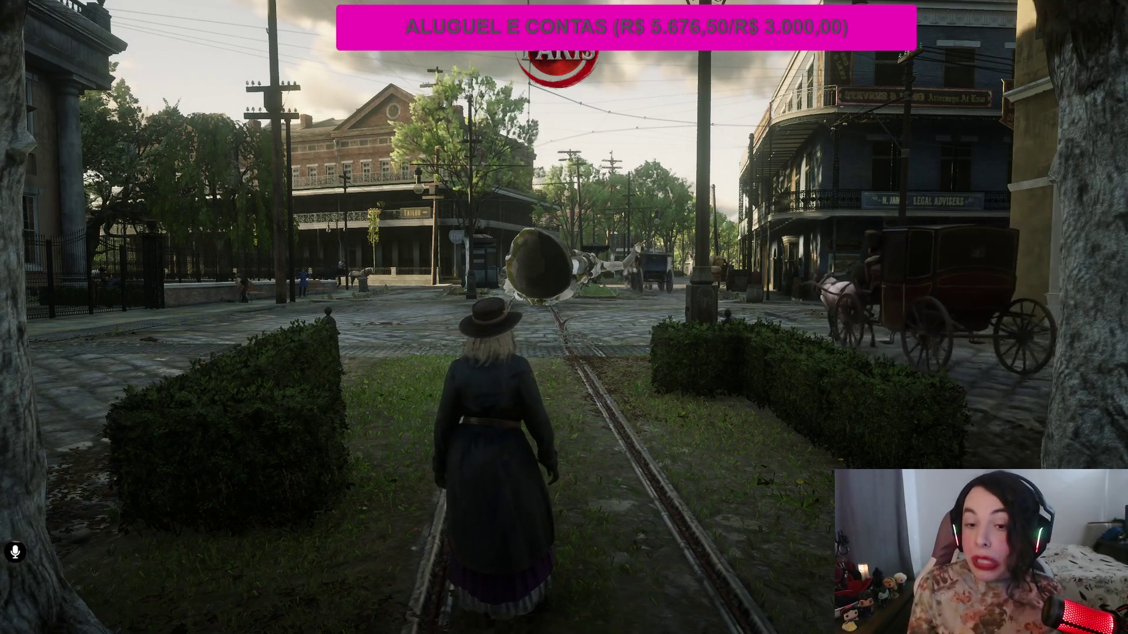
Walk the character along the tram tracks up to the statue, then return to CodeX
key(w)
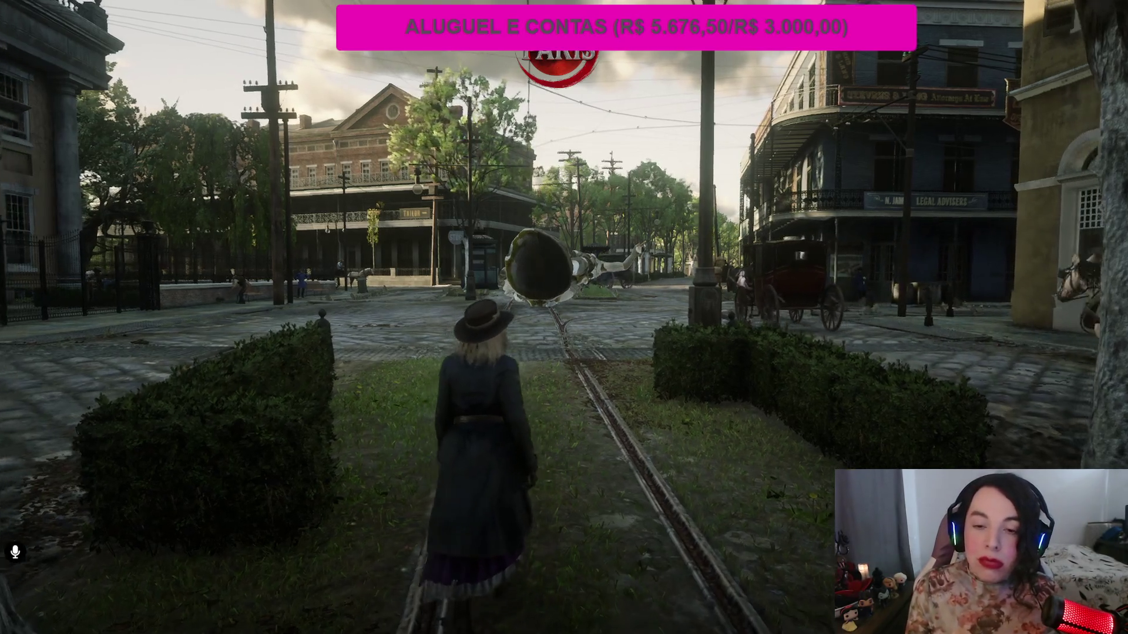
key(w)
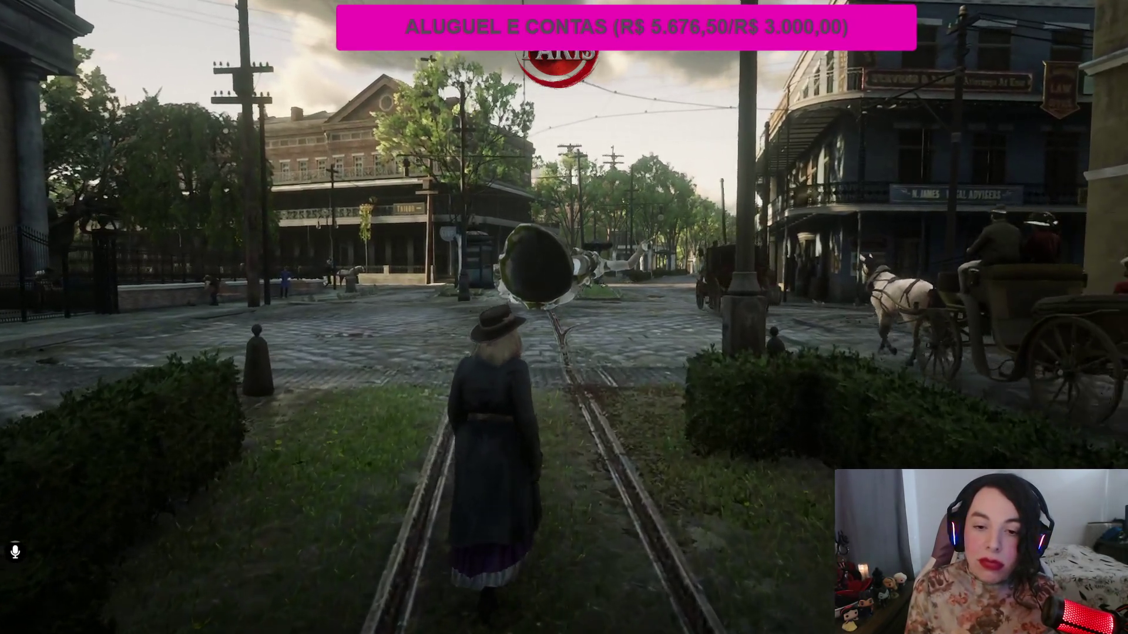
key(w)
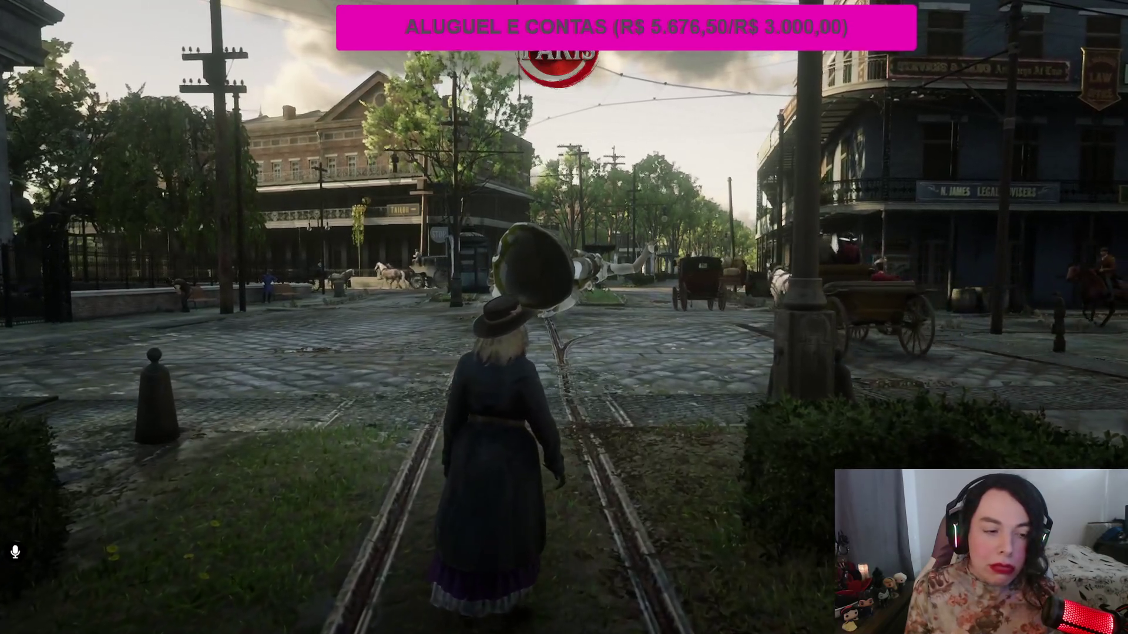
key(w)
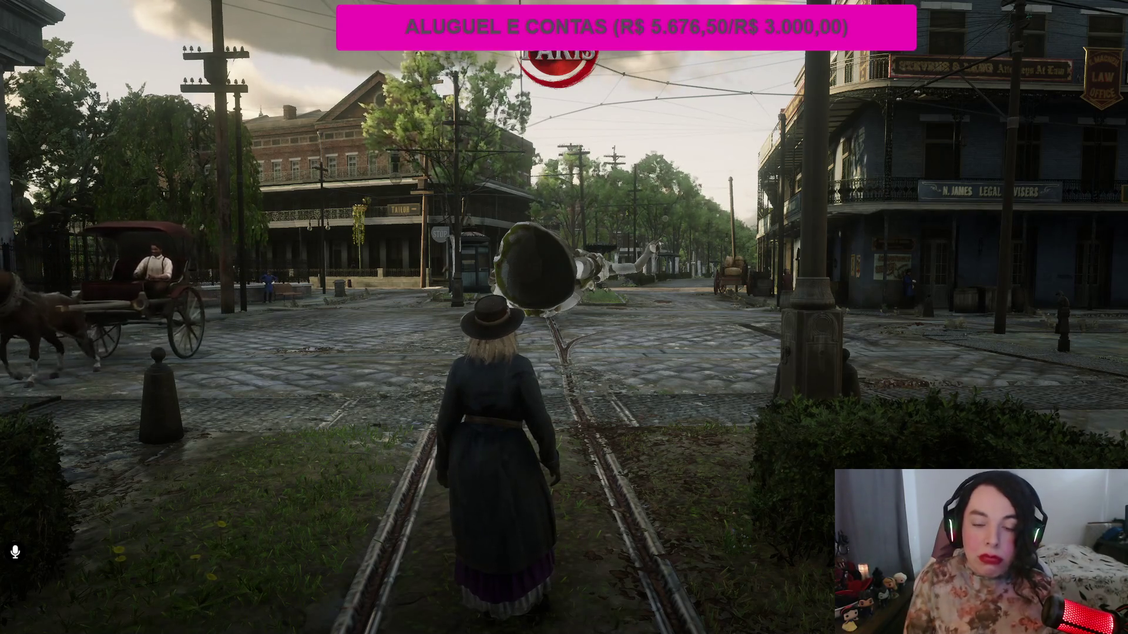
key(alt+Tab)
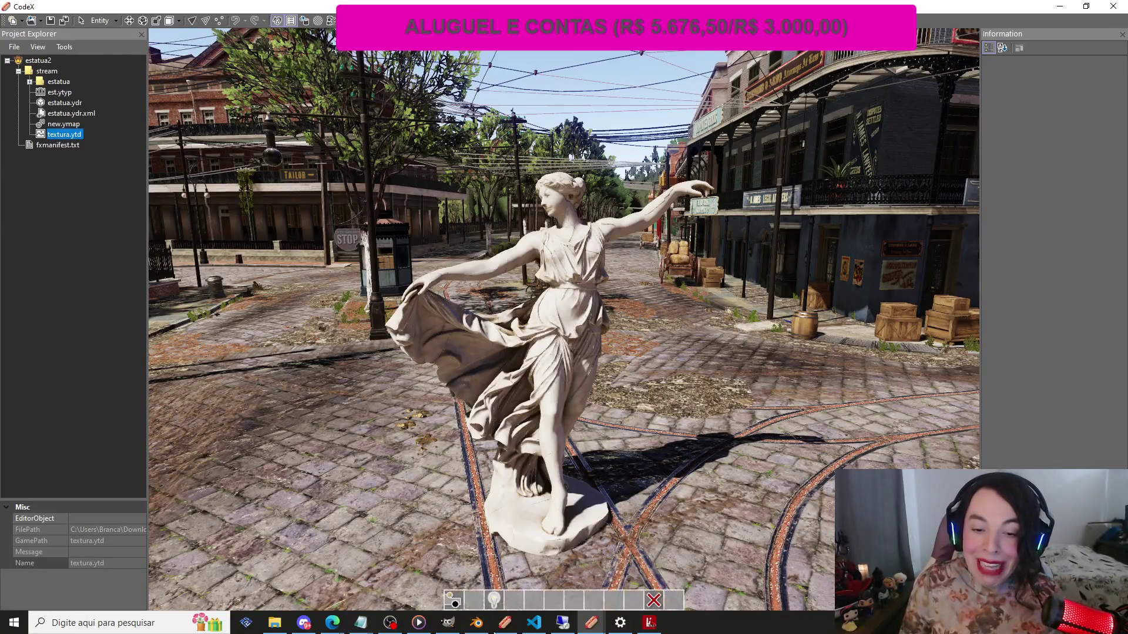
Bring Blender's project.blend with the estatua.model statue and collision objects to the front
click(476, 623)
scroll(606, 369, down, 3)
scroll(623, 372, up, 2)
scroll(636, 344, up, 2)
scroll(637, 318, down, 1)
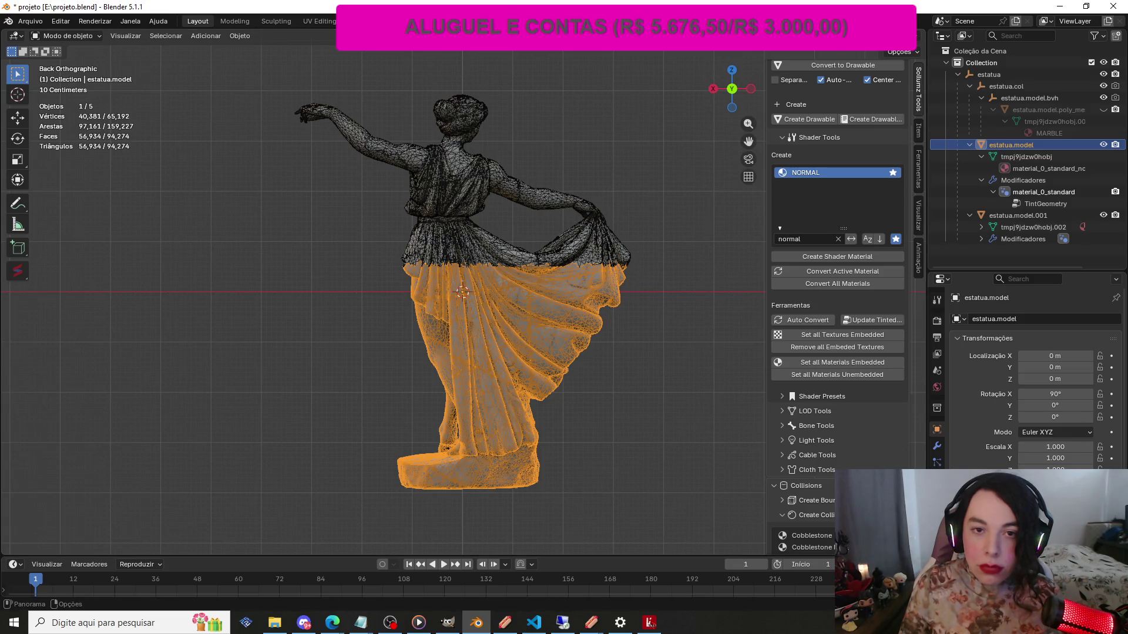
In the Shading workspace, select the upper statue mesh, then the top-level estatua object
click(406, 21)
scroll(511, 196, up, 1)
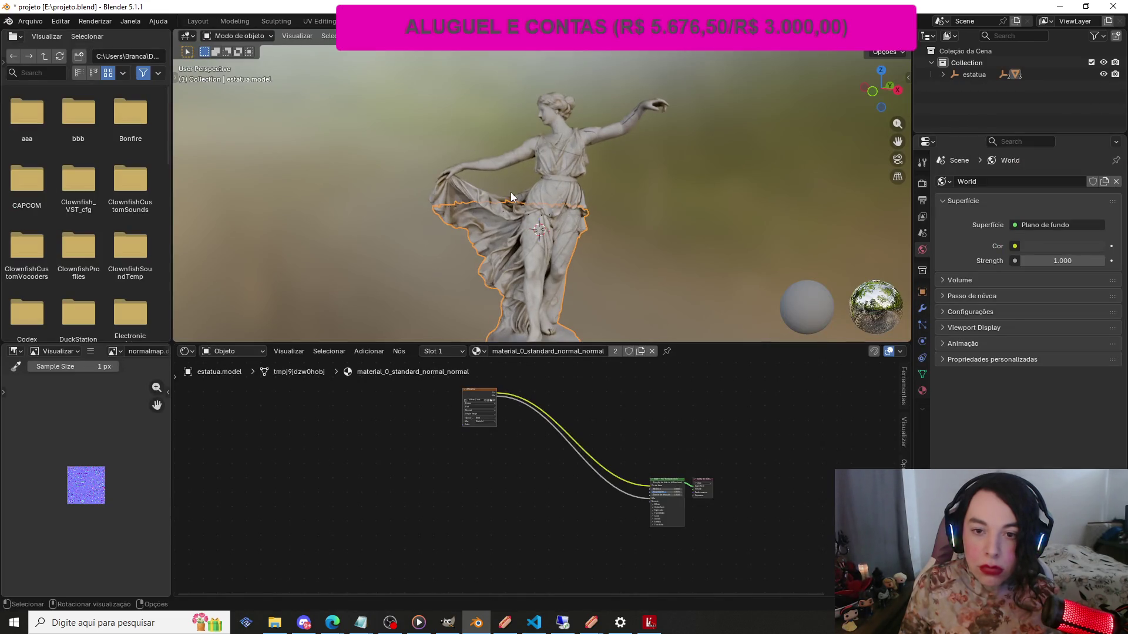
scroll(358, 167, up, 6)
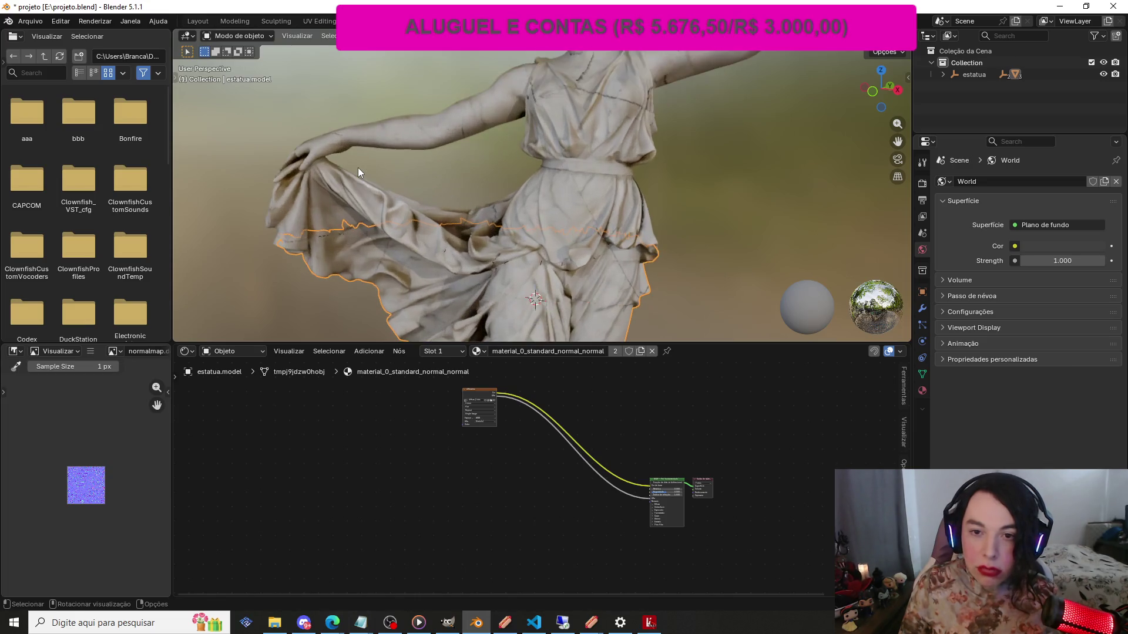
scroll(357, 167, down, 6)
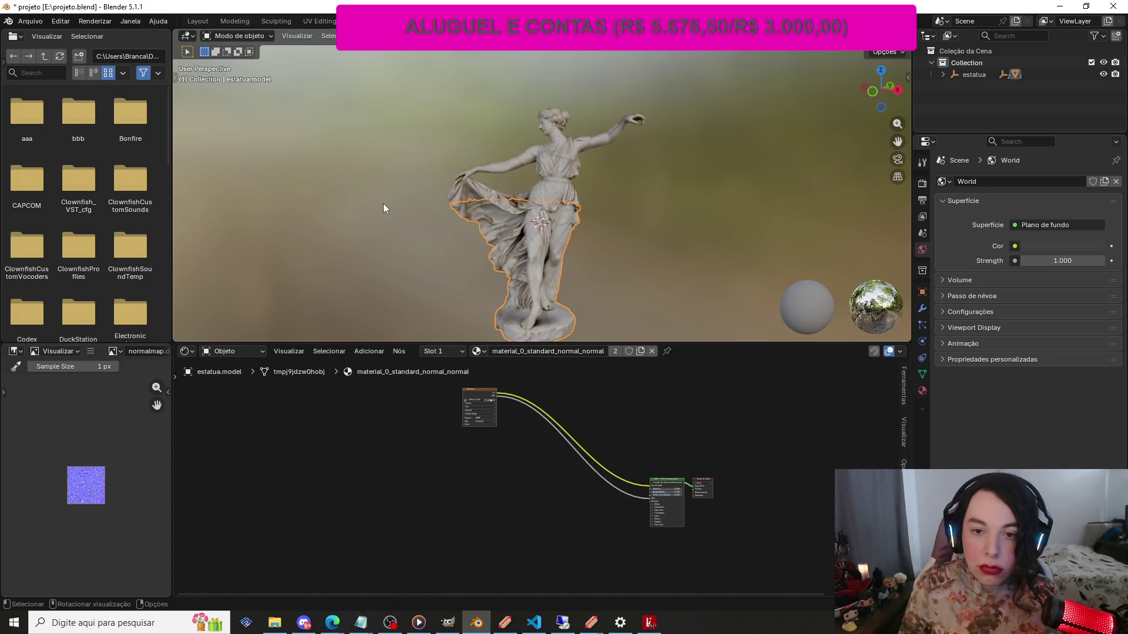
scroll(383, 208, up, 3)
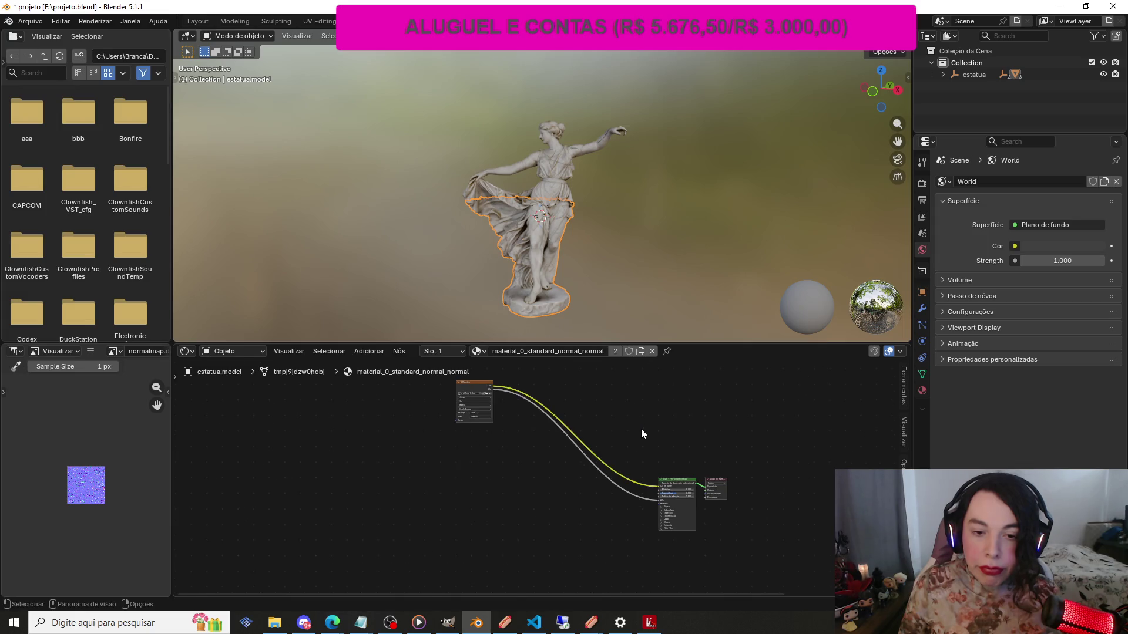
scroll(641, 427, up, 5)
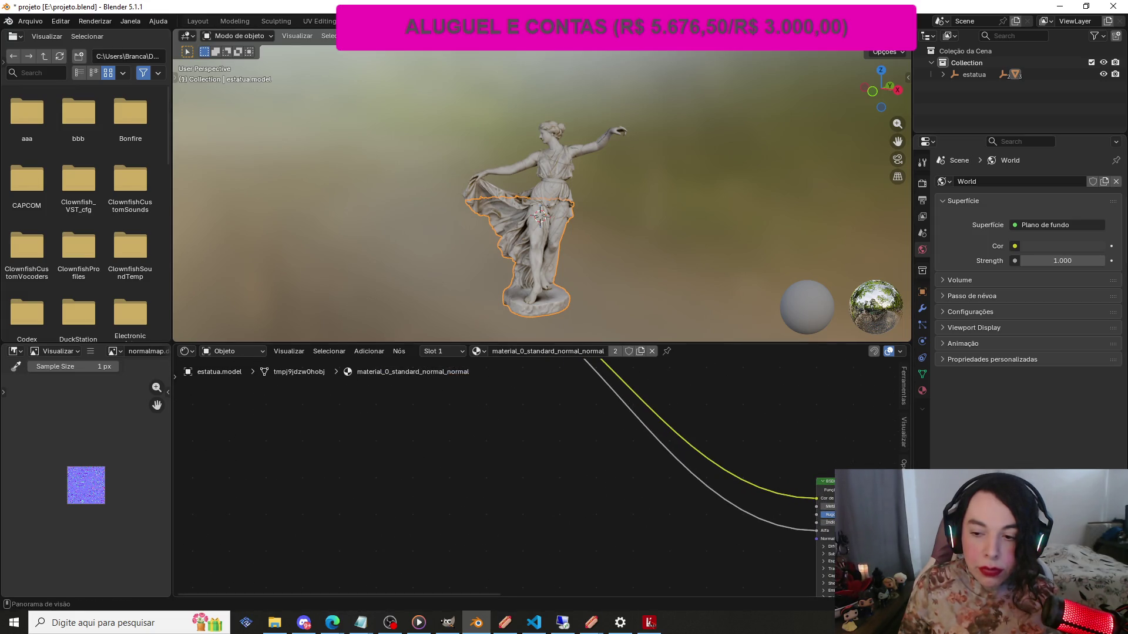
scroll(639, 419, down, 4)
scroll(636, 411, down, 2)
scroll(635, 405, up, 2)
scroll(636, 404, down, 2)
scroll(476, 376, up, 1)
scroll(529, 378, down, 3)
scroll(497, 377, up, 3)
scroll(496, 379, down, 1)
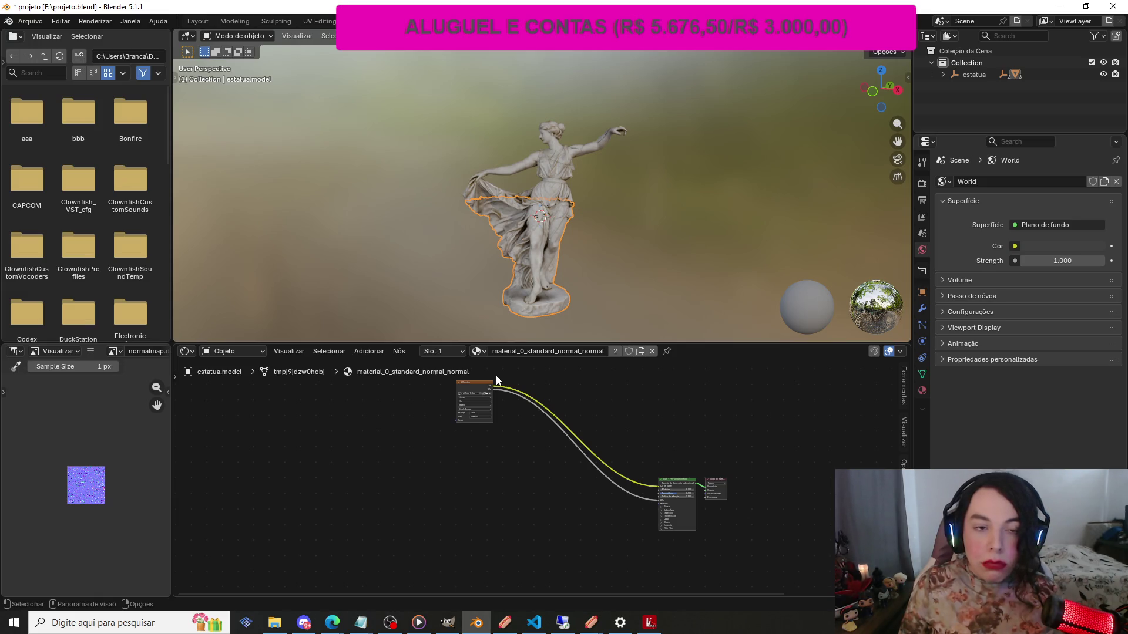
click(555, 154)
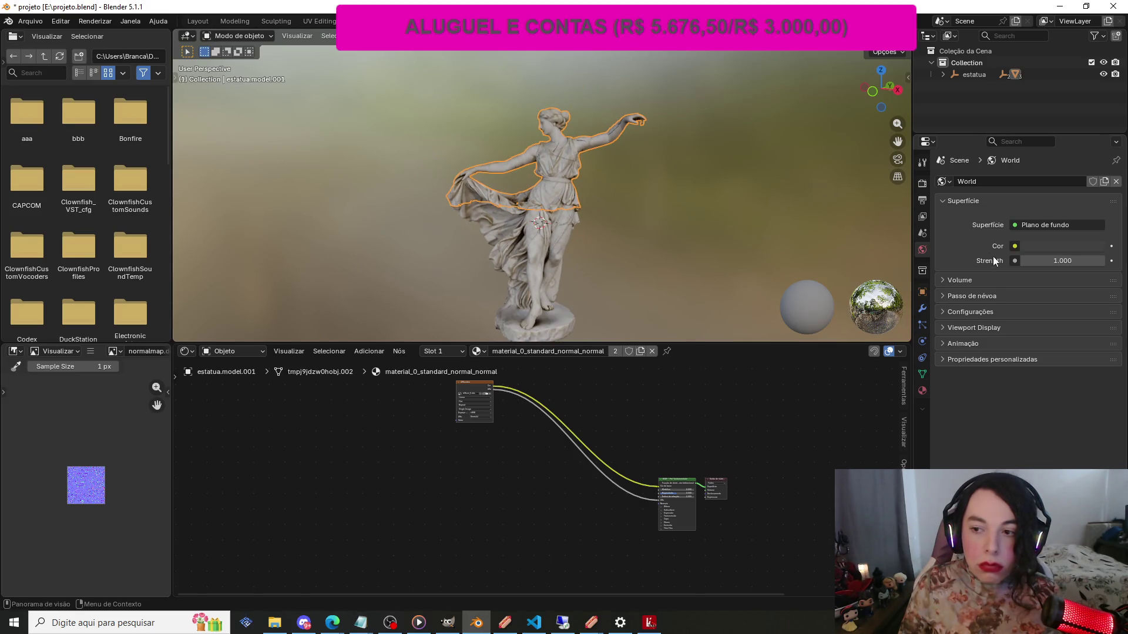
click(980, 75)
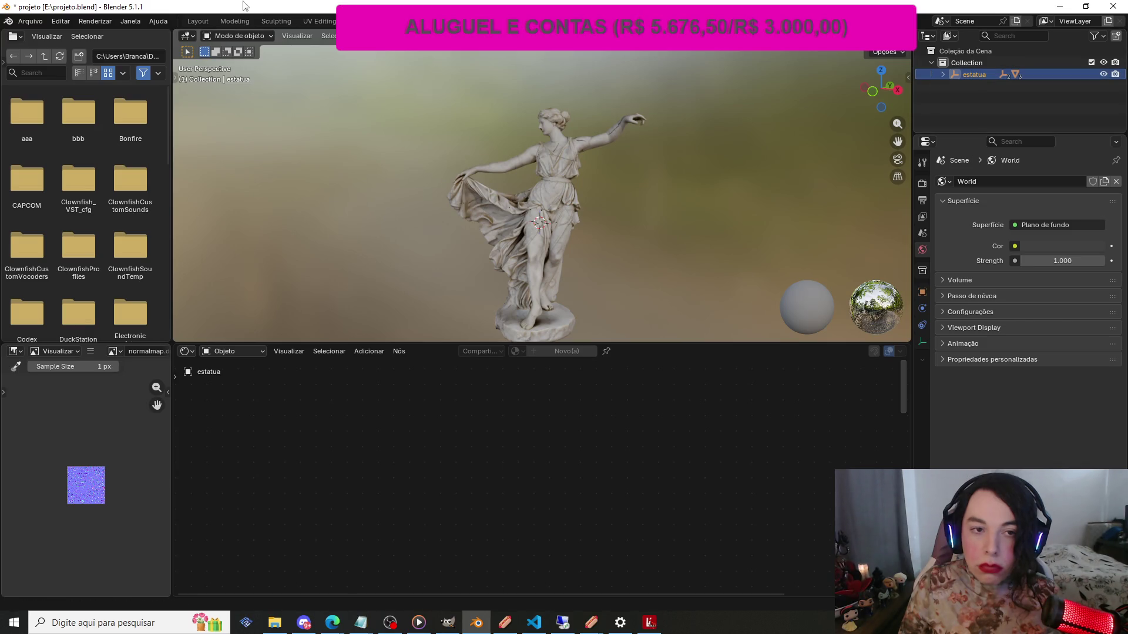
In the Layout workspace, select the upper statue mesh estatua.model.001
click(198, 21)
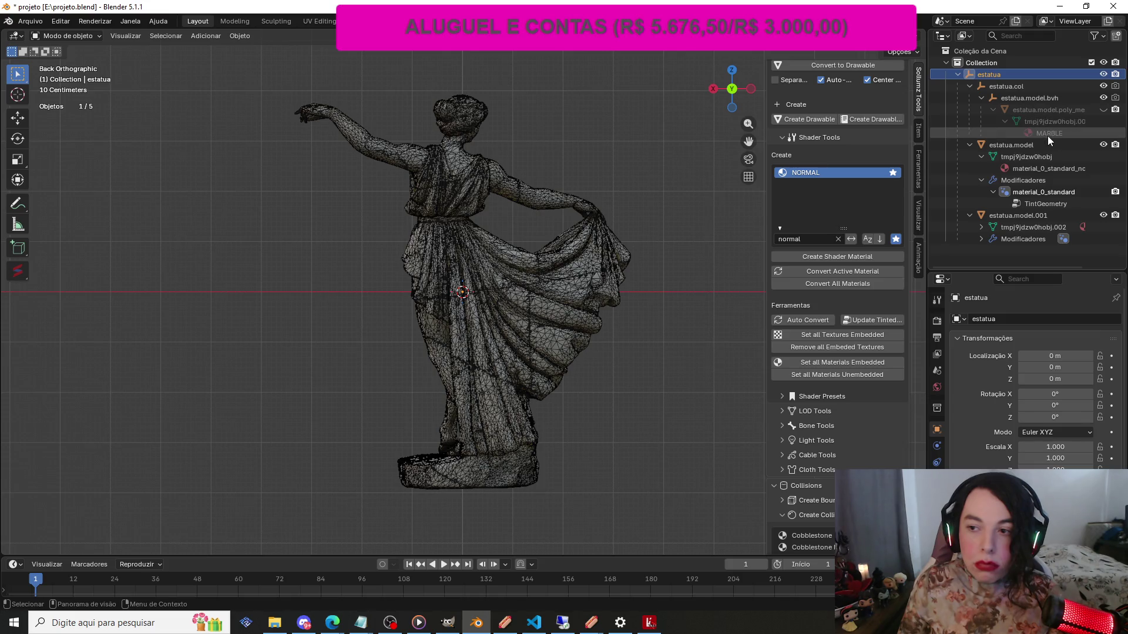
click(1060, 168)
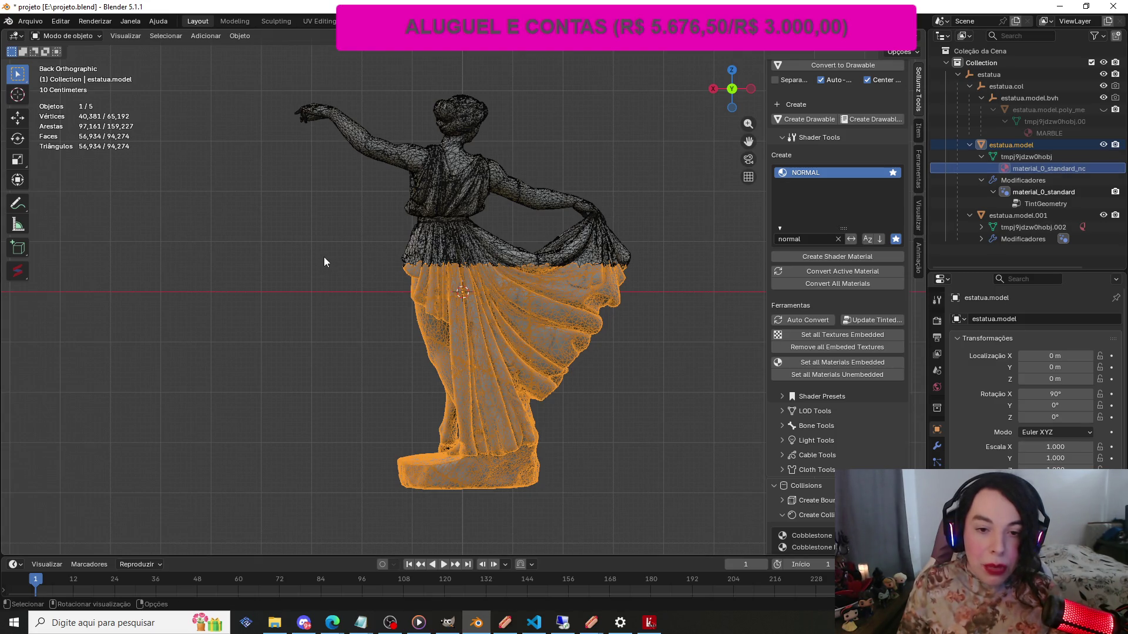
click(354, 250)
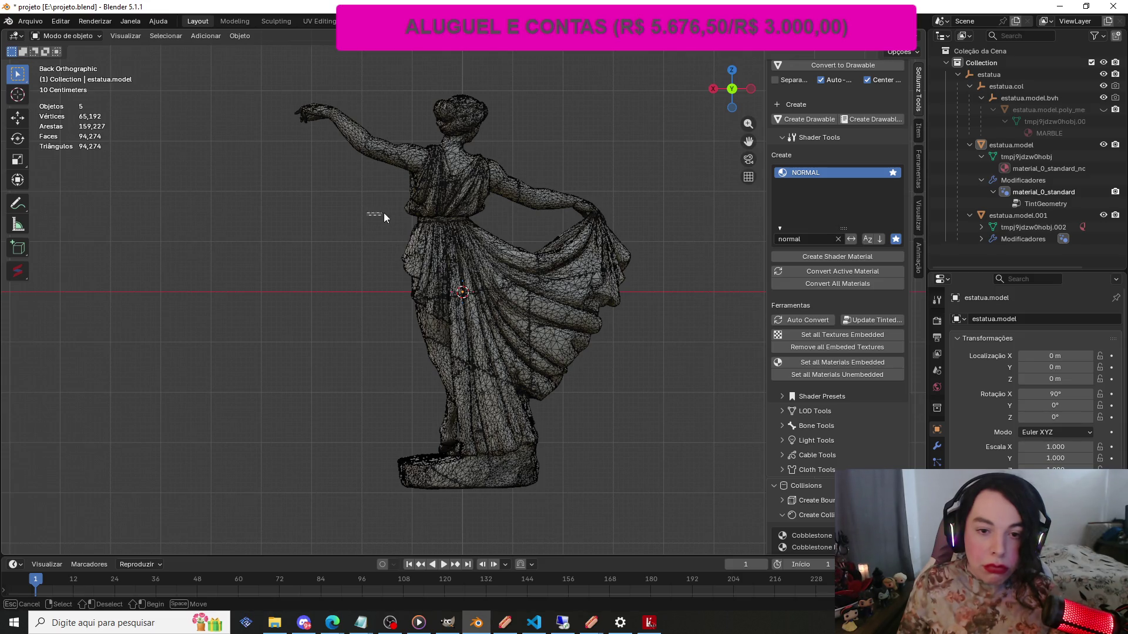
right_click(320, 218)
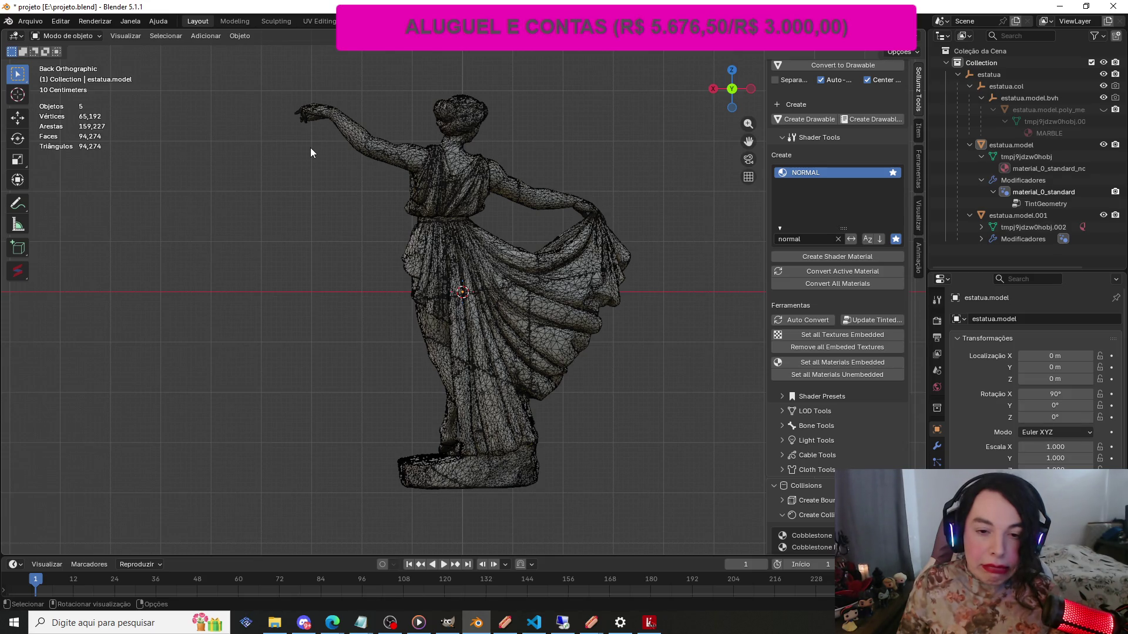
scroll(310, 147, down, 3)
scroll(311, 147, up, 3)
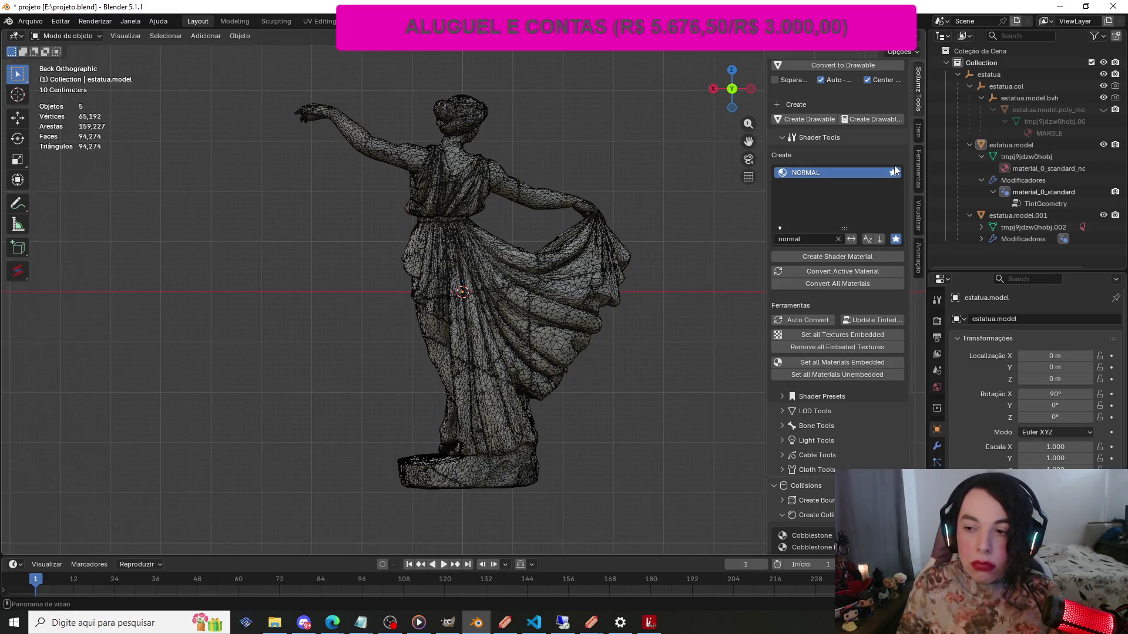
click(493, 323)
click(462, 178)
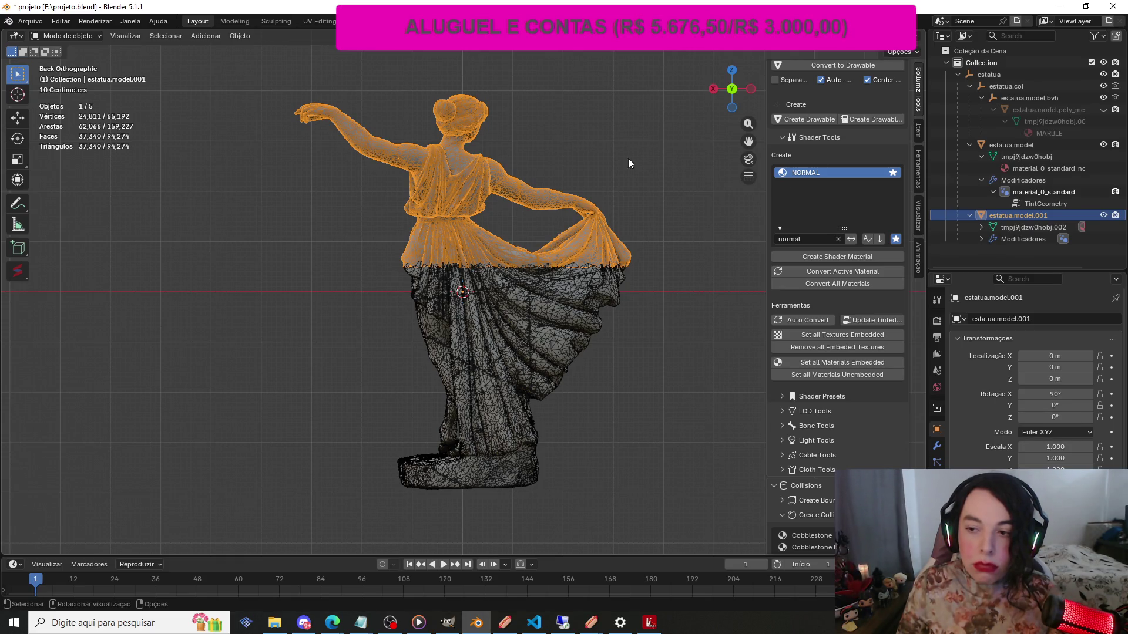
Delete the Color 0 colour attribute from the upper mesh's Object Data properties
click(937, 511)
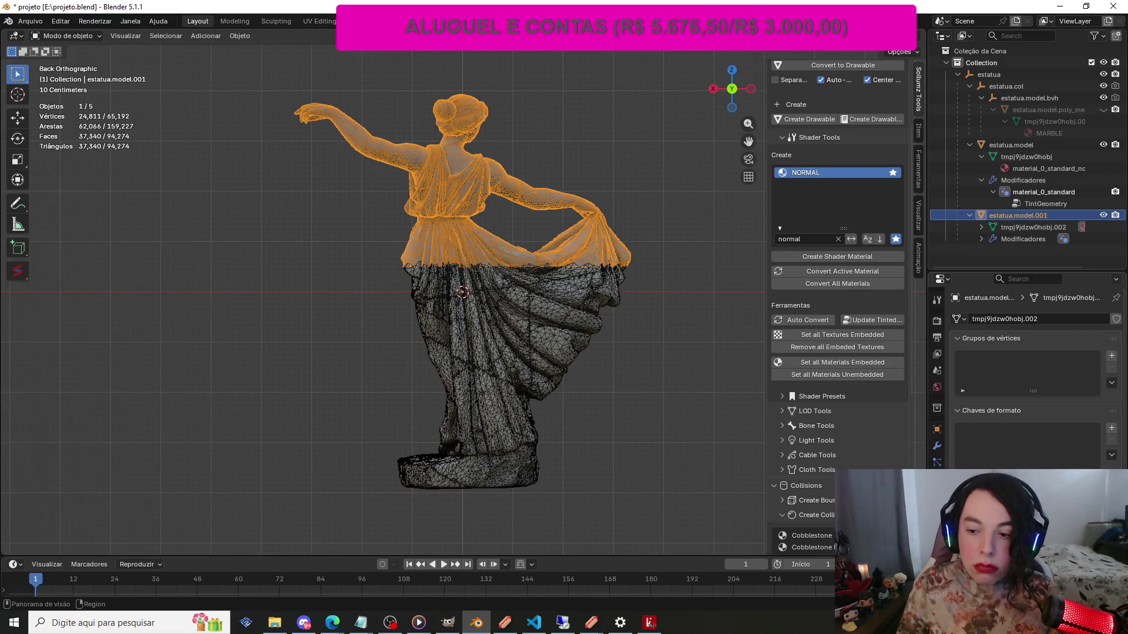
scroll(1107, 453, down, 7)
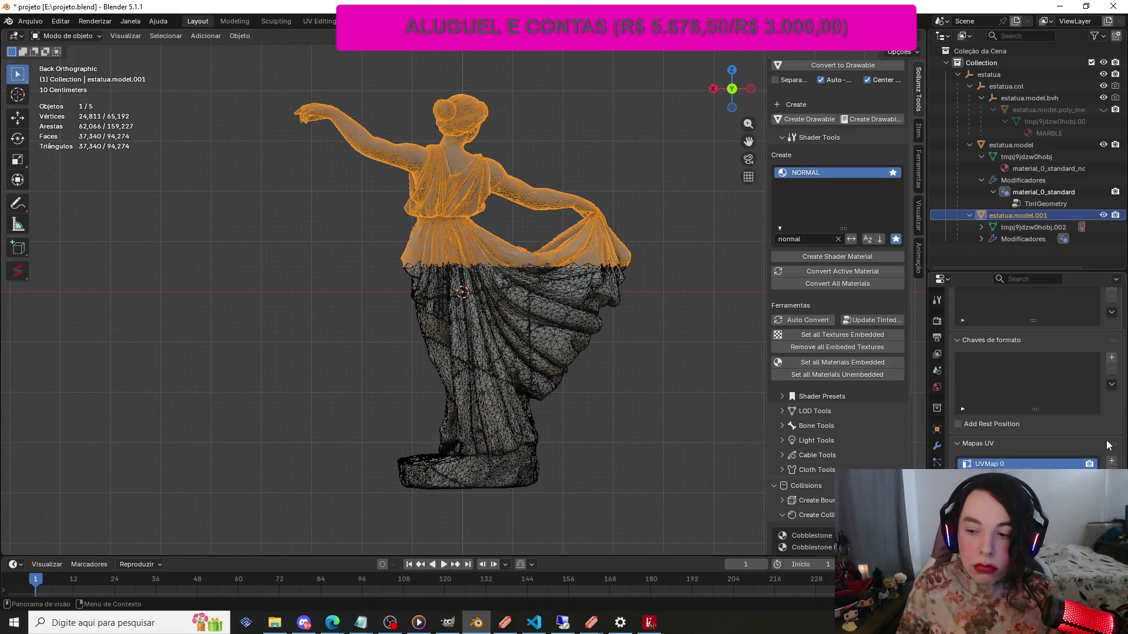
scroll(1104, 436, down, 1)
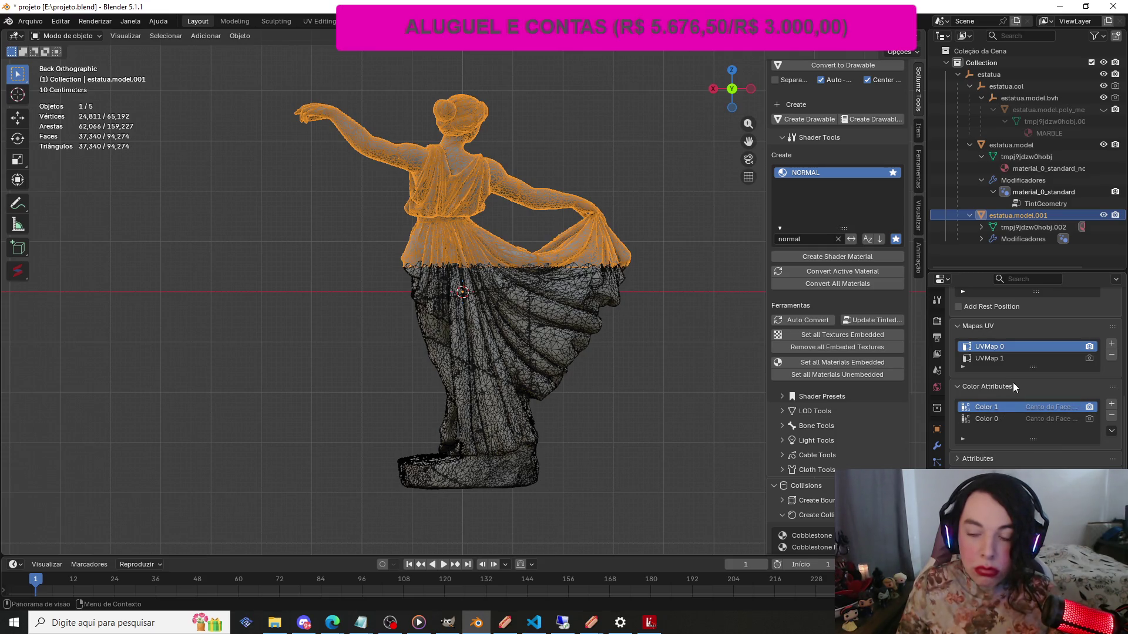
scroll(1013, 383, down, 2)
scroll(1013, 383, up, 3)
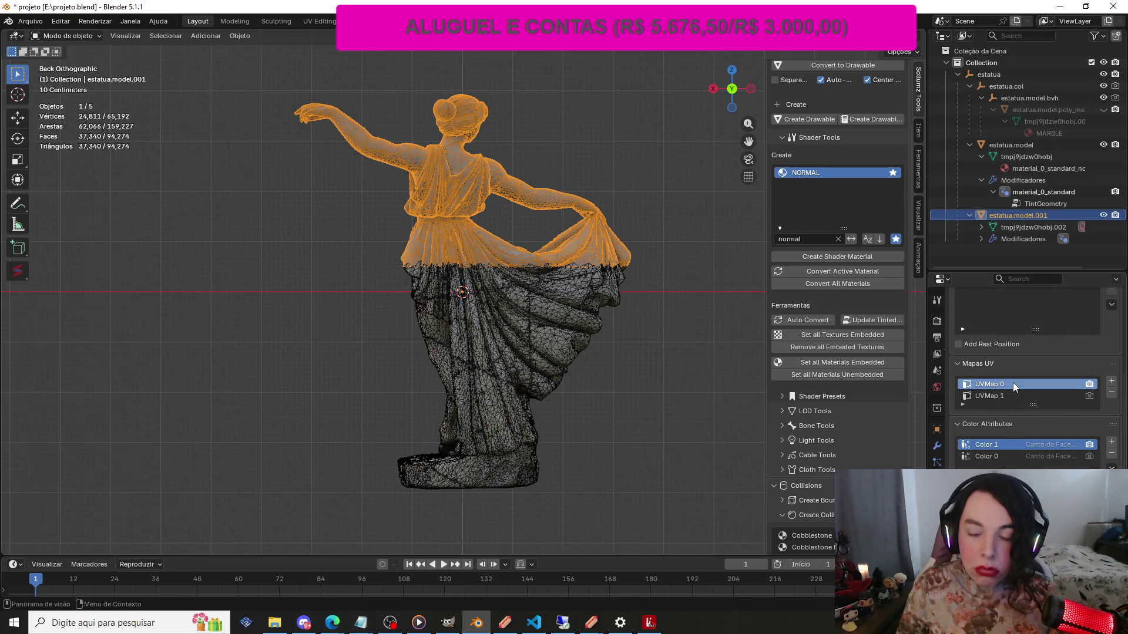
scroll(1013, 383, down, 1)
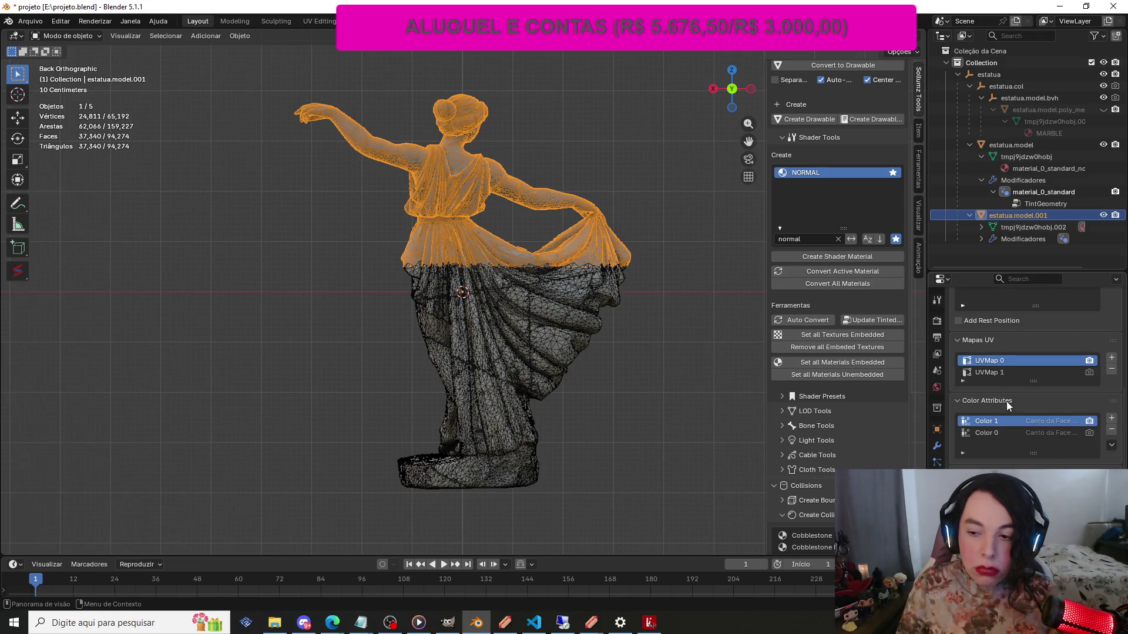
click(996, 436)
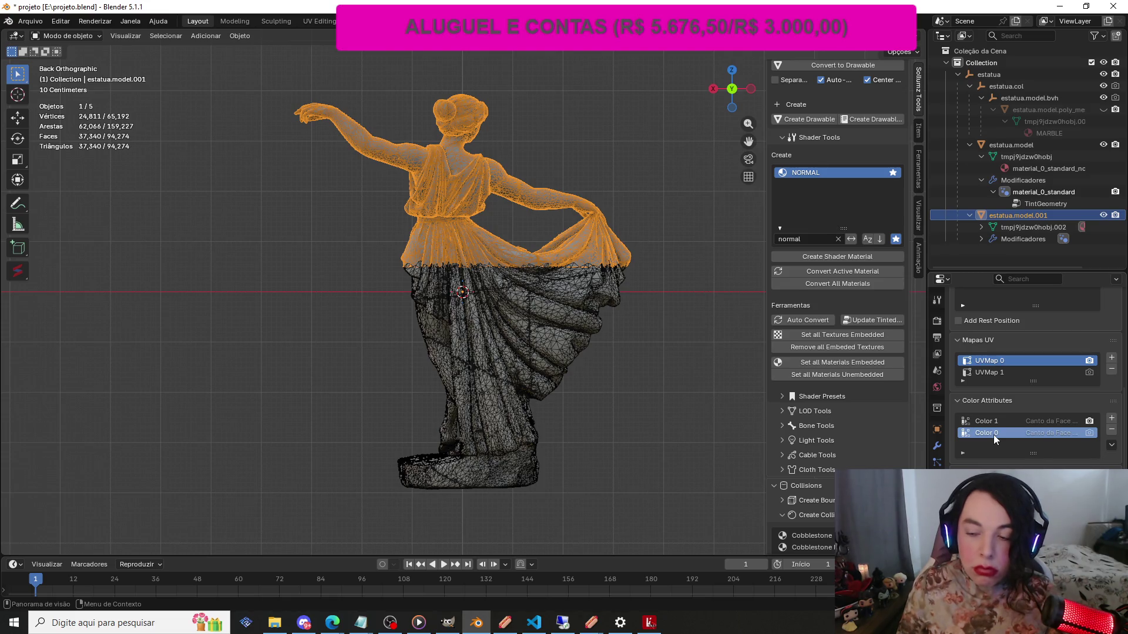
click(1111, 431)
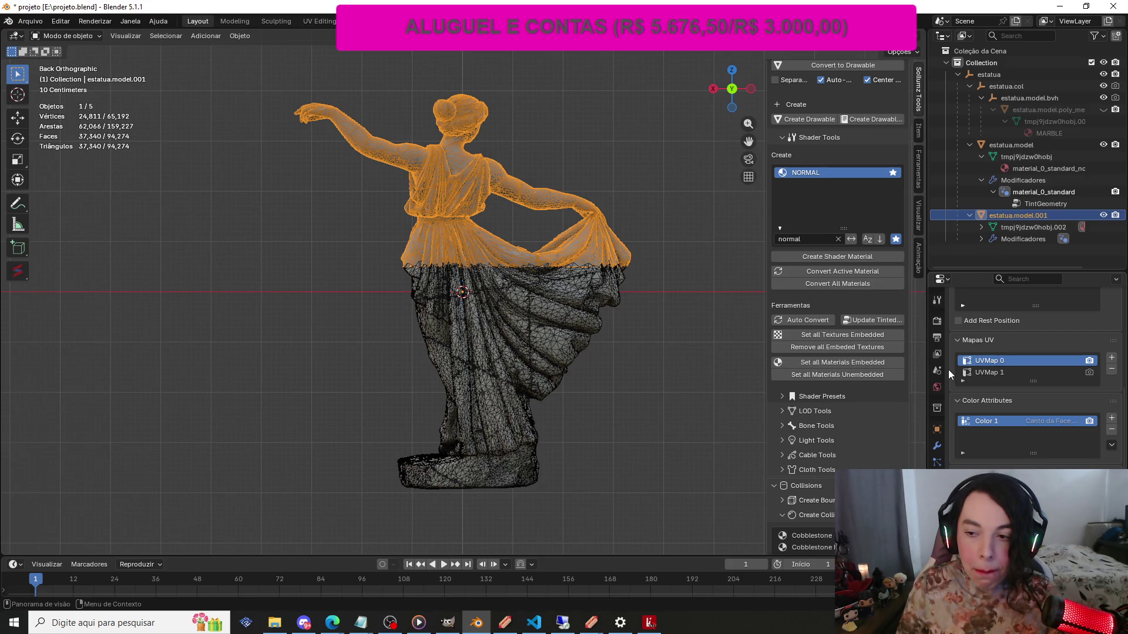
Delete the Color 0 attribute from the lower statue mesh as well
click(1035, 169)
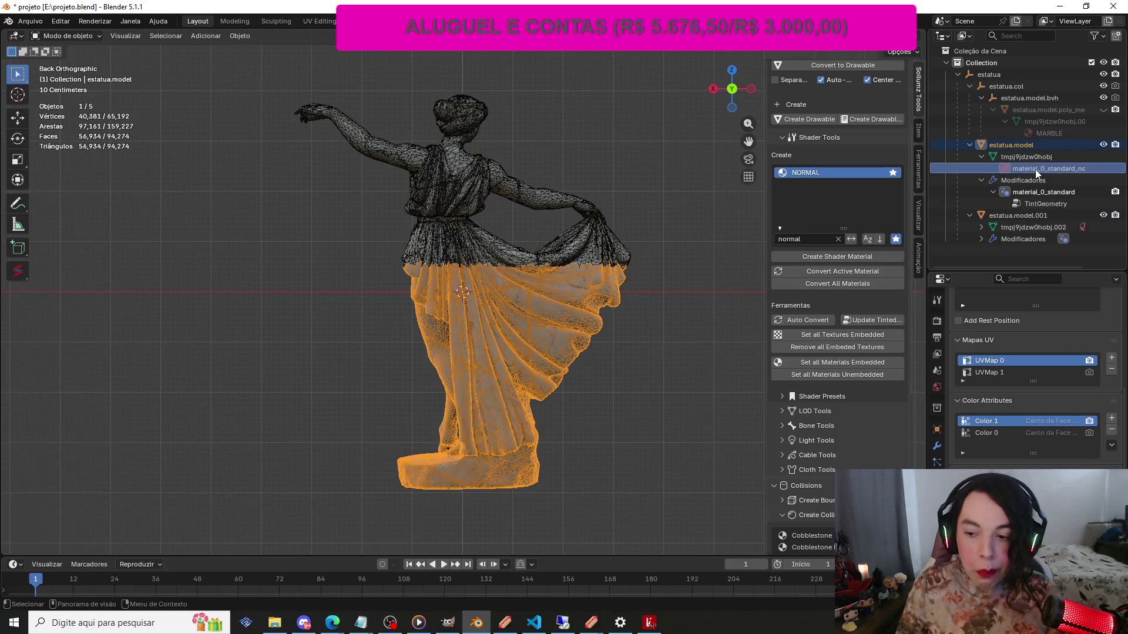
click(1032, 433)
click(1111, 432)
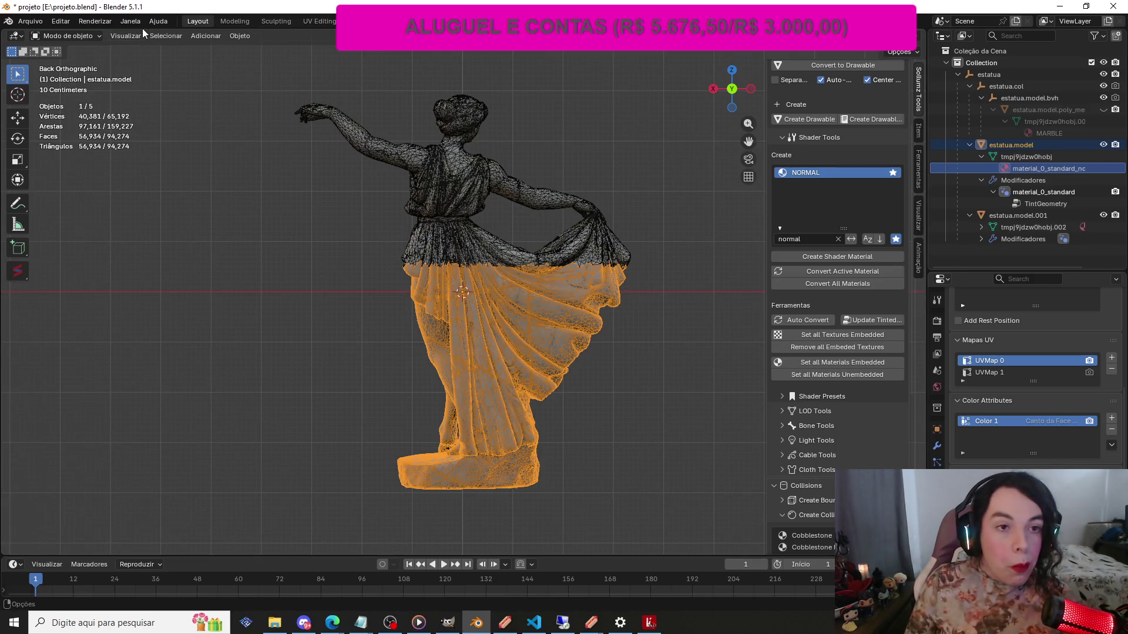
Pick the STANDARD shader in Sollumz Tools and convert both statue meshes' materials to it
scroll(858, 144, up, 5)
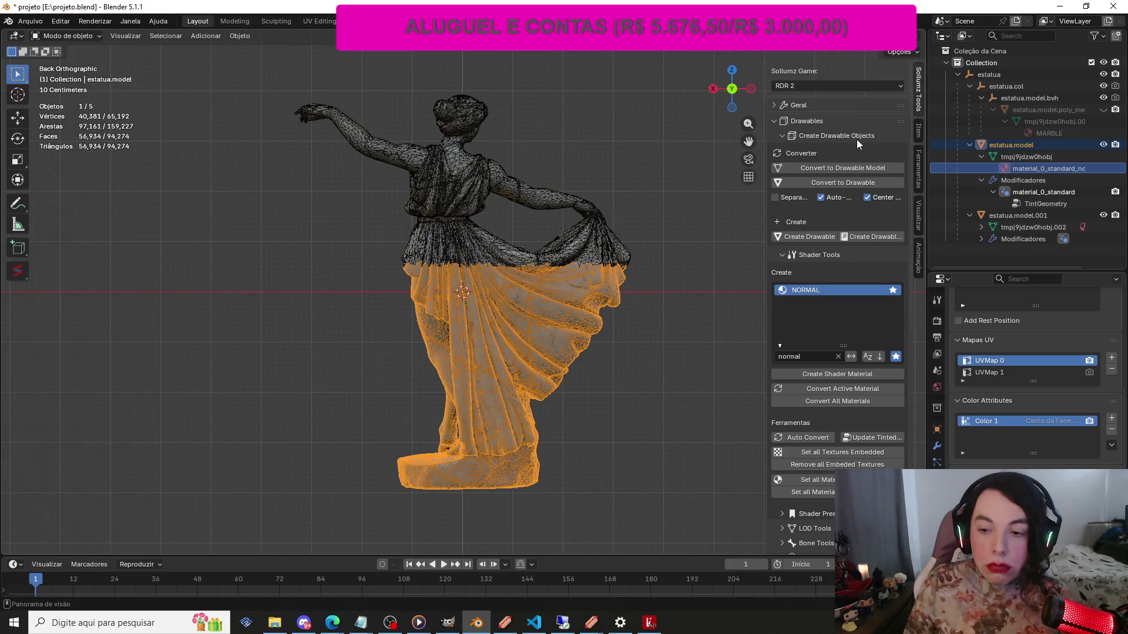
click(838, 357)
click(826, 304)
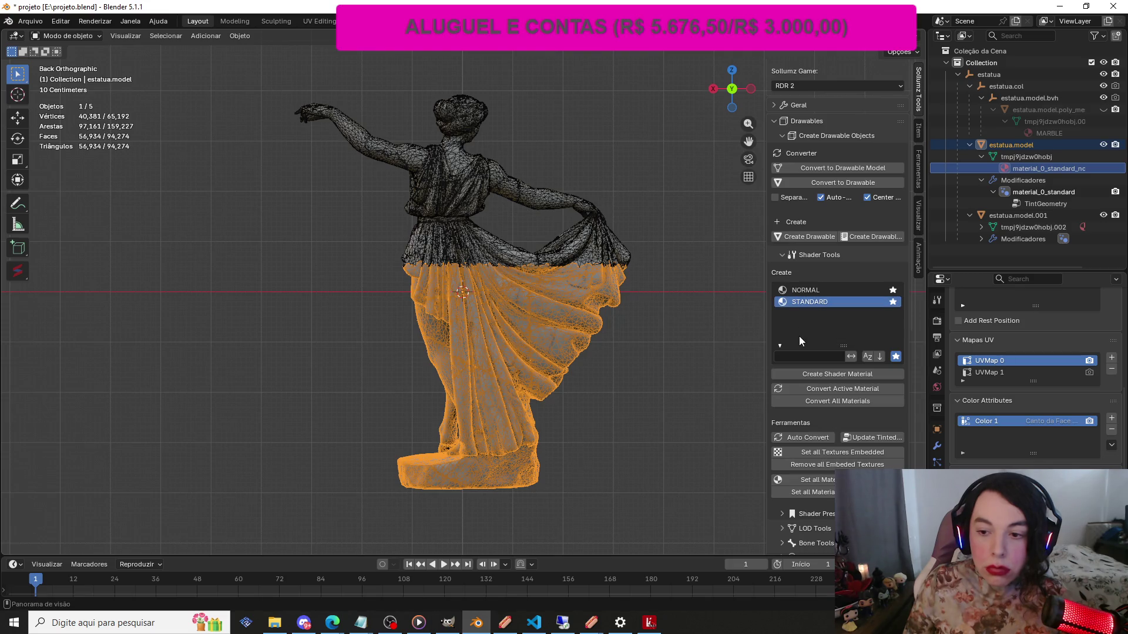
click(827, 389)
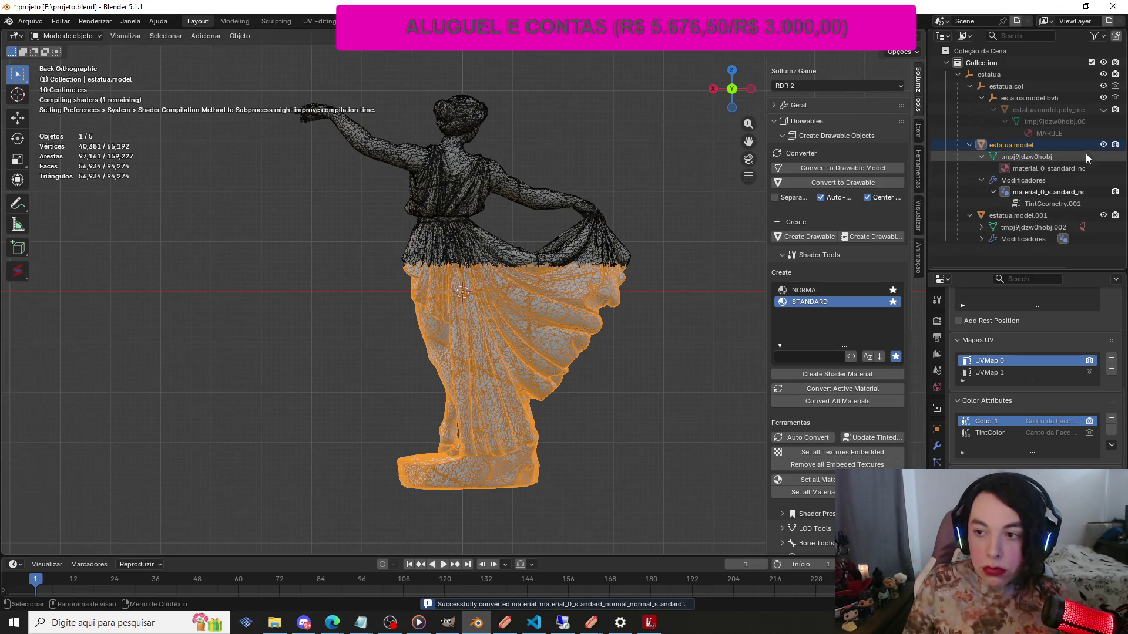
click(459, 201)
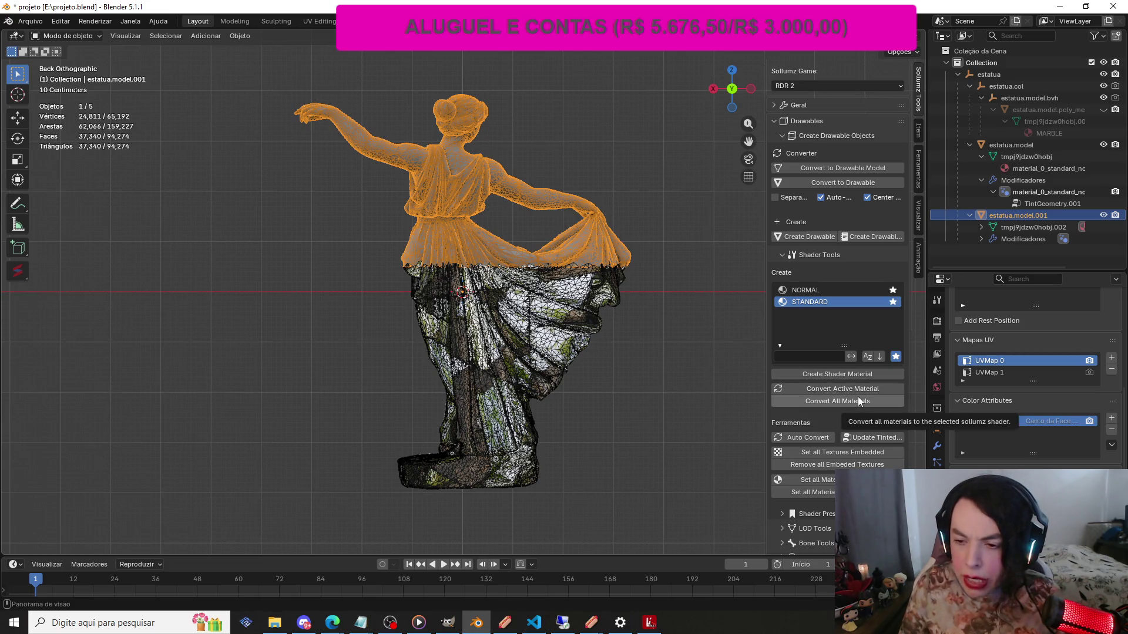
click(840, 389)
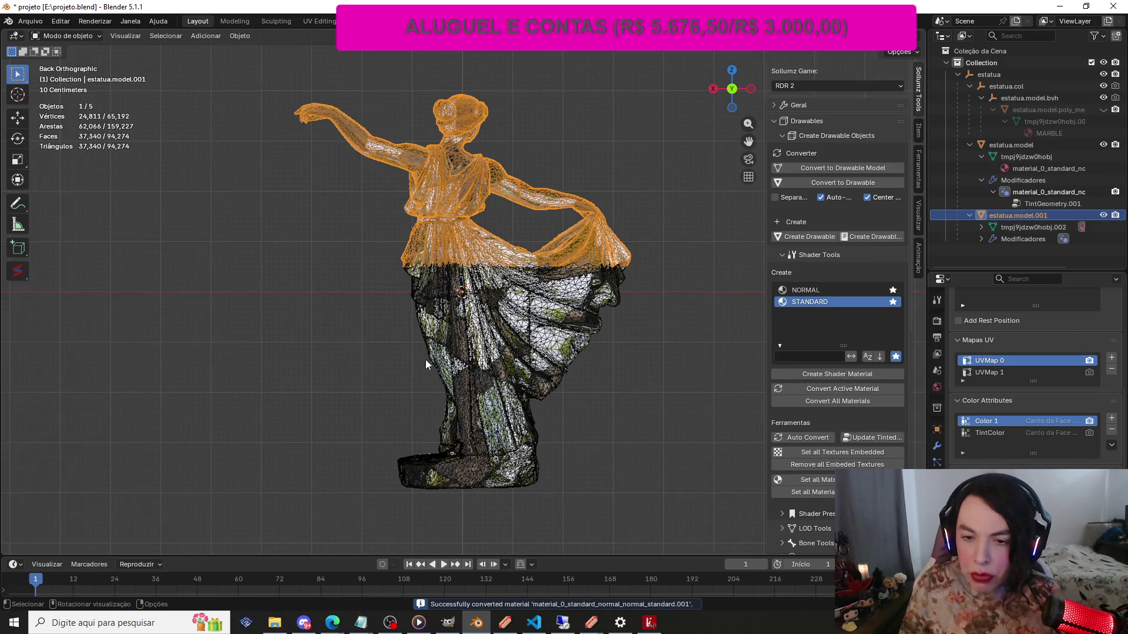
Clear the selection and orbit to a perspective view of the statue
key(b)
drag(376, 304, 333, 279)
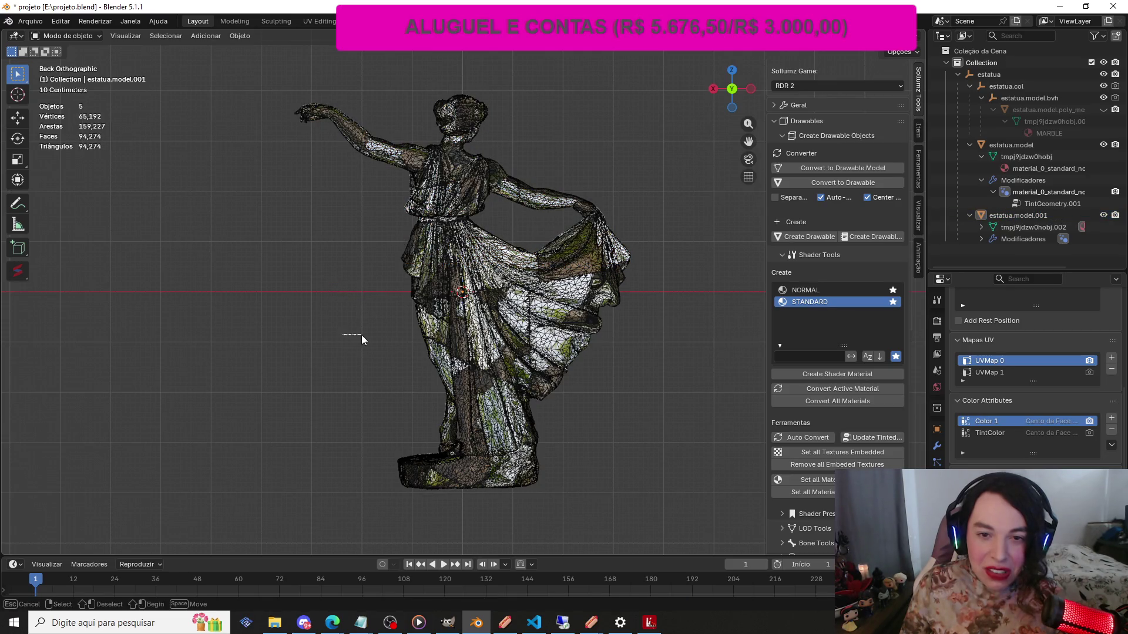
right_click(315, 242)
click(270, 174)
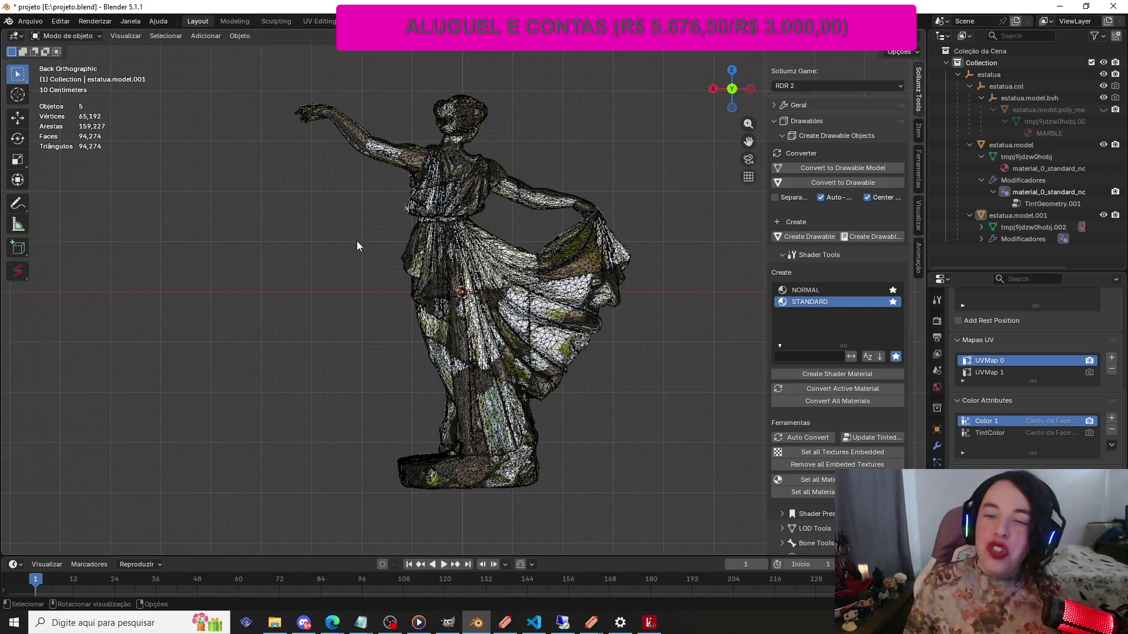
mouse_move(724, 97)
mouse_down()
mouse_move(411, 117)
mouse_move(414, 188)
mouse_move(408, 127)
mouse_move(376, 128)
mouse_move(727, 91)
mouse_up()
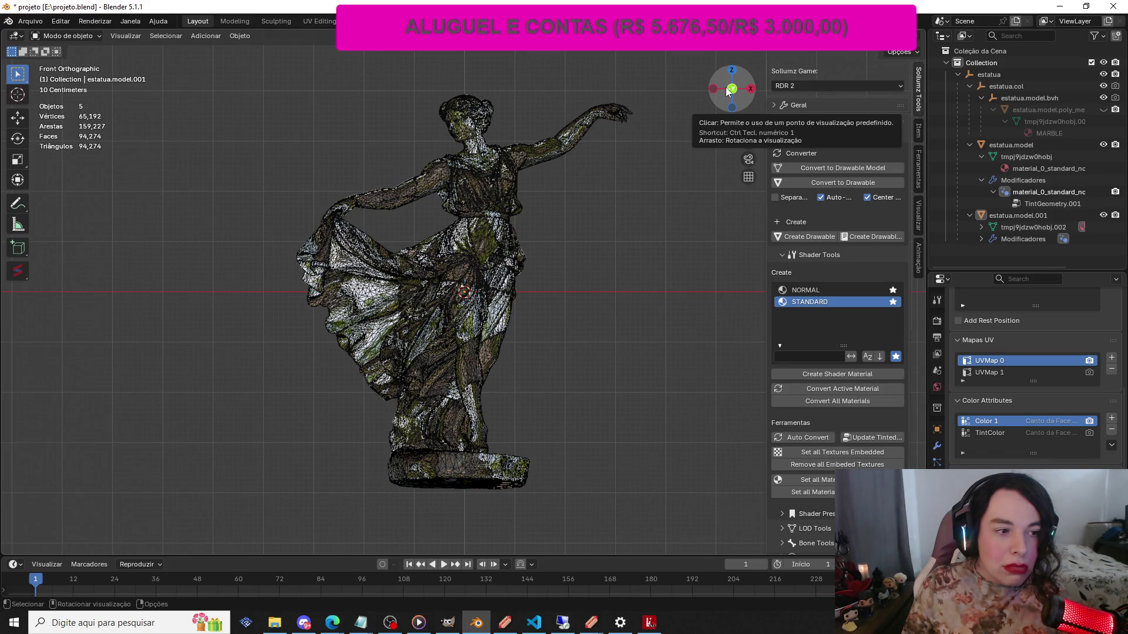
mouse_move(727, 90)
mouse_down()
mouse_move(608, 126)
mouse_move(587, 176)
mouse_move(605, 129)
mouse_move(511, 141)
mouse_move(718, 89)
mouse_up()
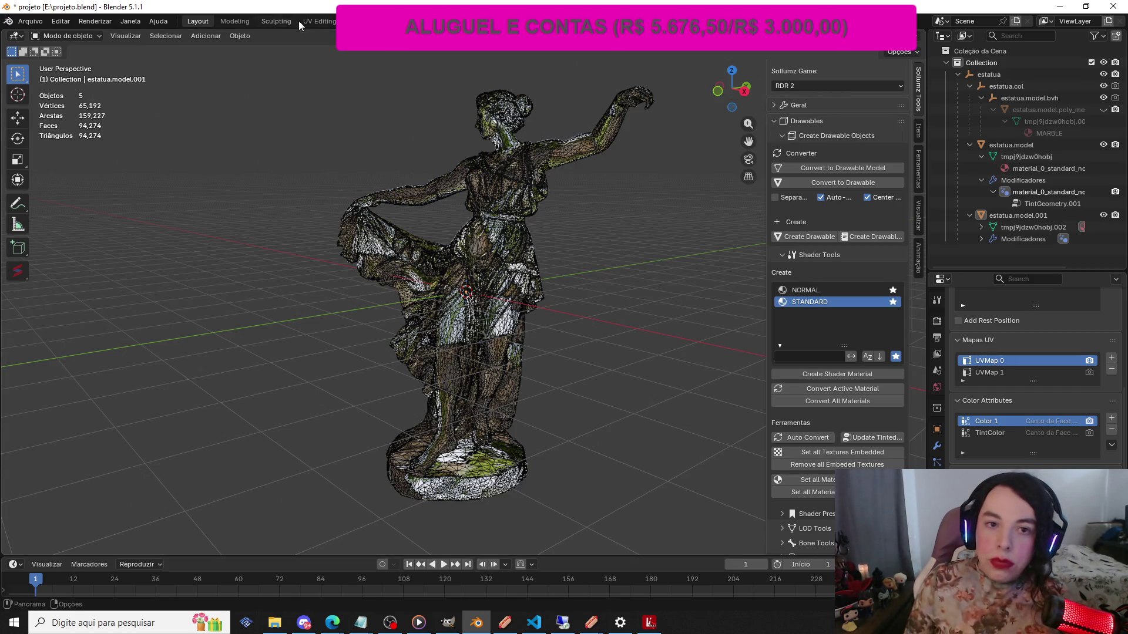
click(412, 21)
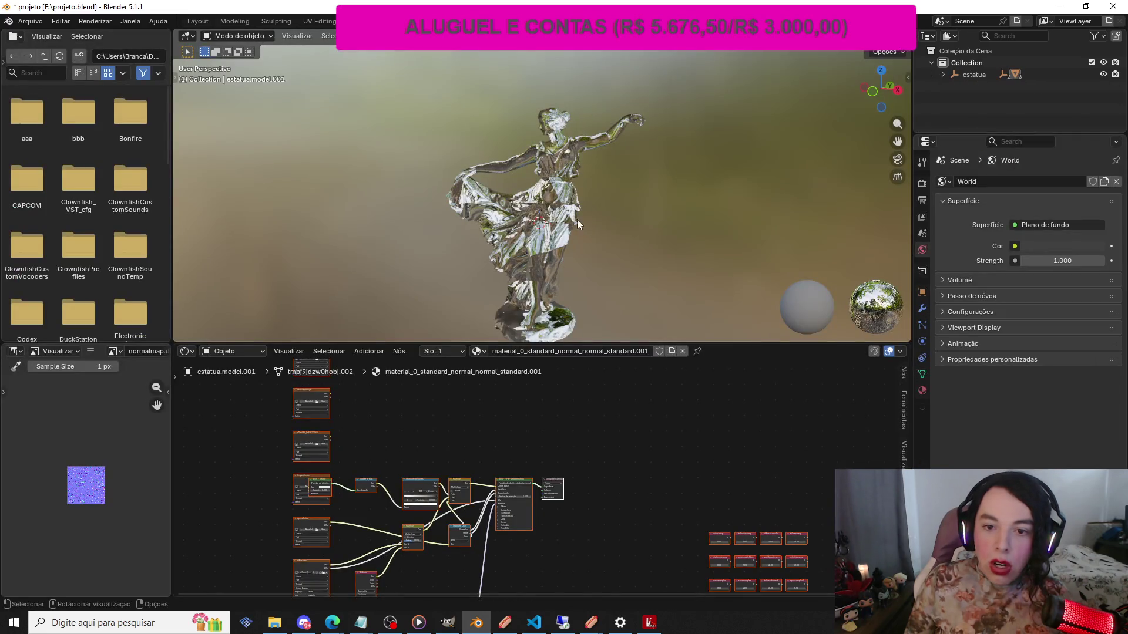
Scale the selected material nodes down into a compact cluster
scroll(593, 227, down, 2)
scroll(594, 226, up, 8)
scroll(593, 227, down, 8)
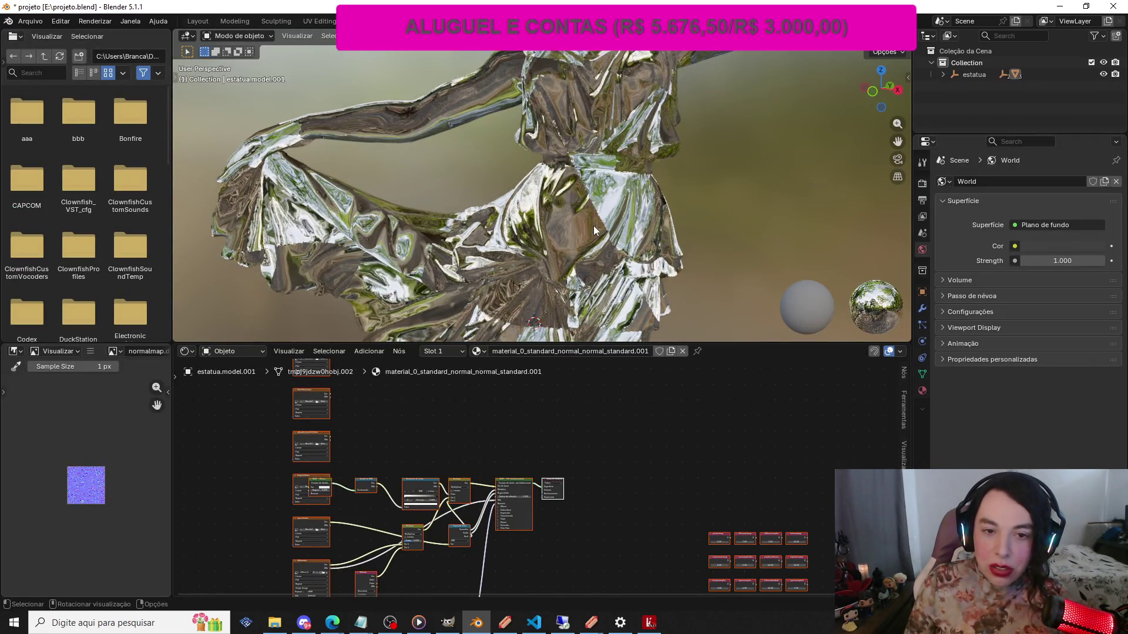
scroll(594, 228, up, 2)
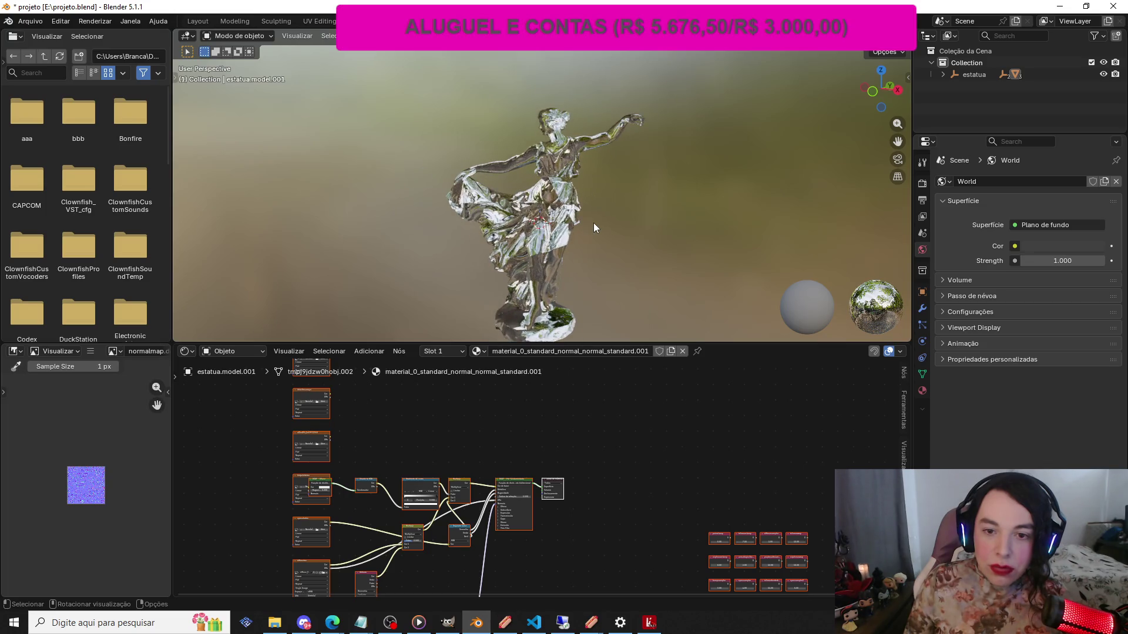
key(s)
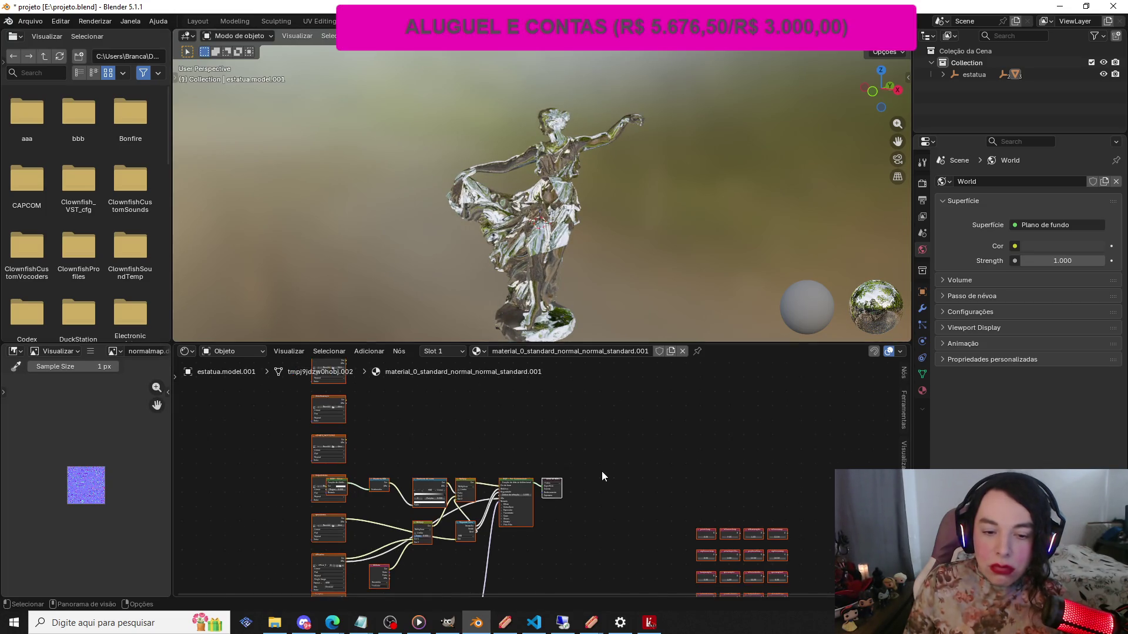
key(Return)
Widen the node editor area and adjust the sidebar's view settings
scroll(544, 552, up, 7)
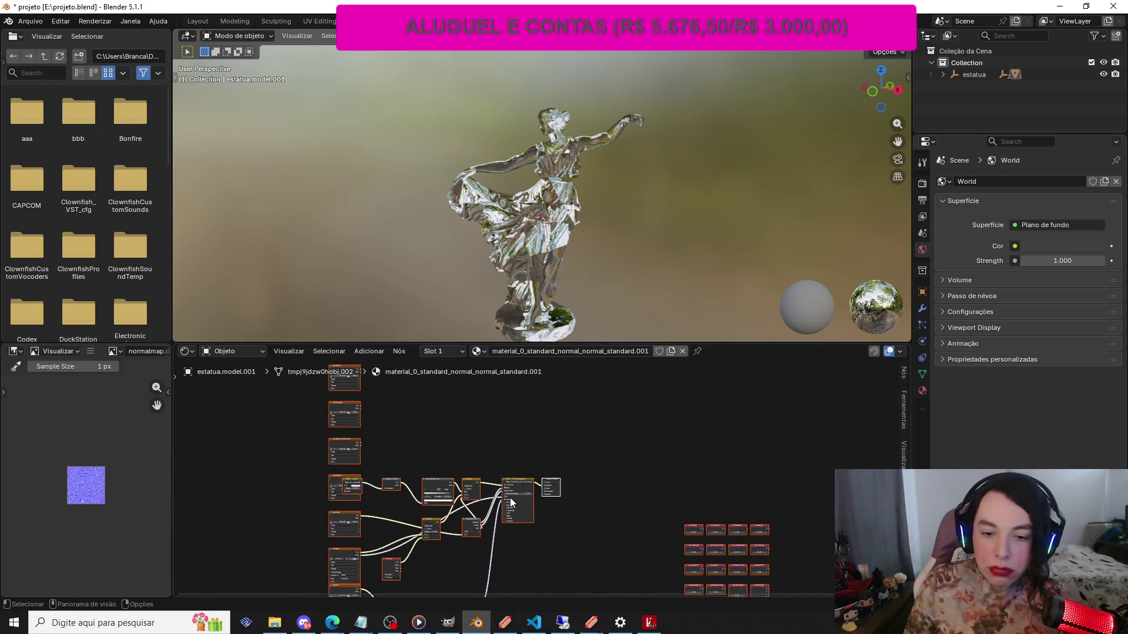
scroll(474, 569, up, 1)
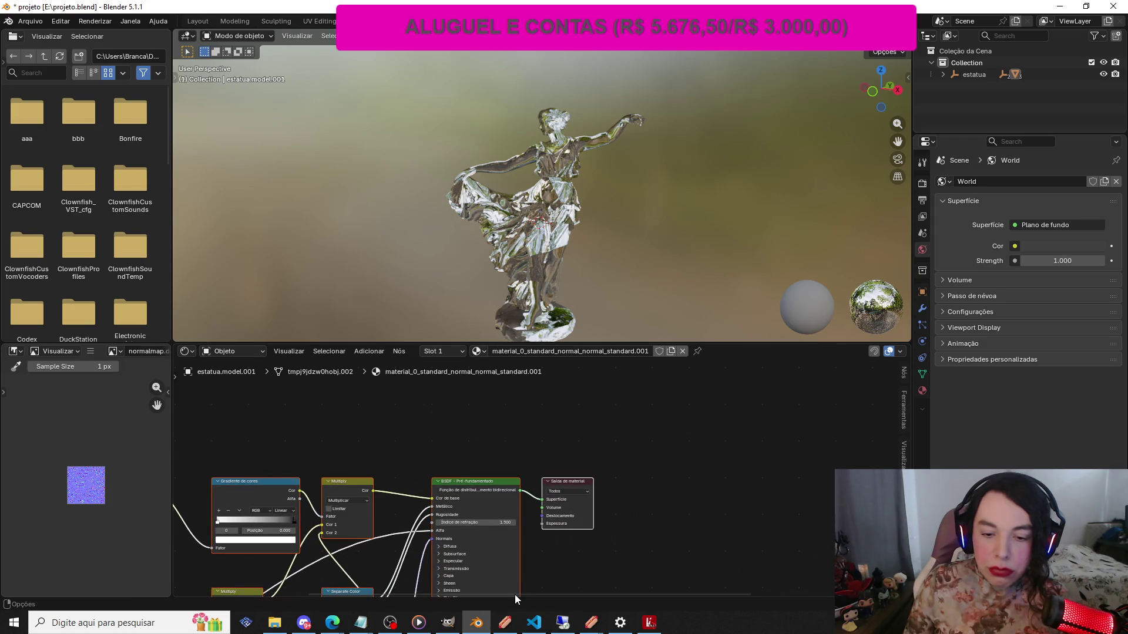
mouse_move(509, 593)
mouse_down()
mouse_move(405, 600)
mouse_move(283, 586)
mouse_up()
scroll(257, 517, up, 2)
drag(394, 593, 332, 594)
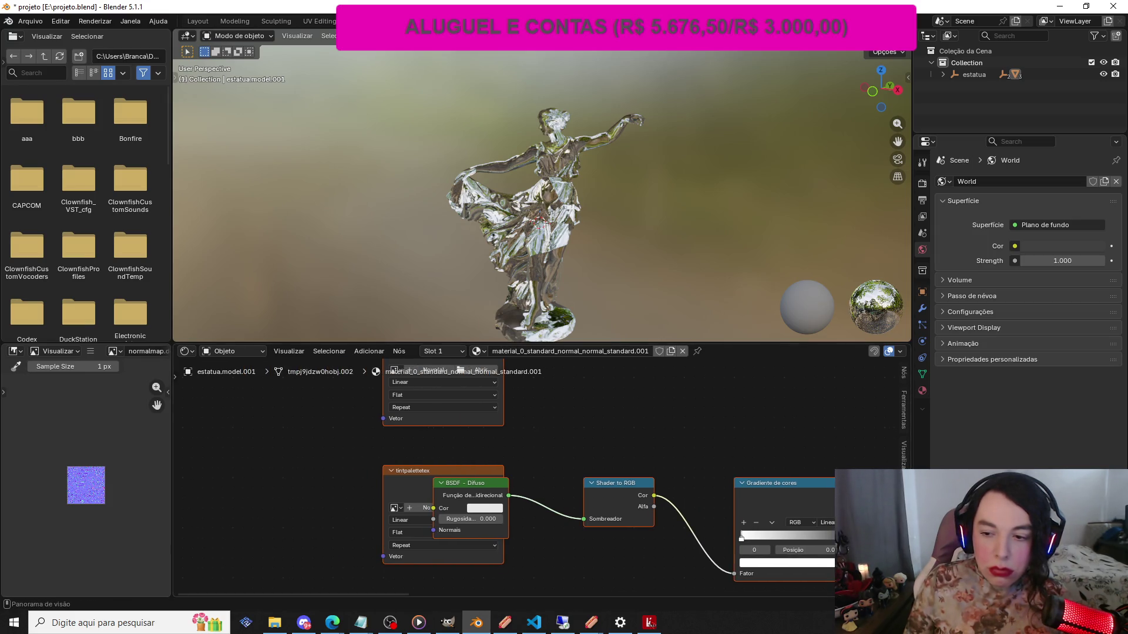
click(903, 455)
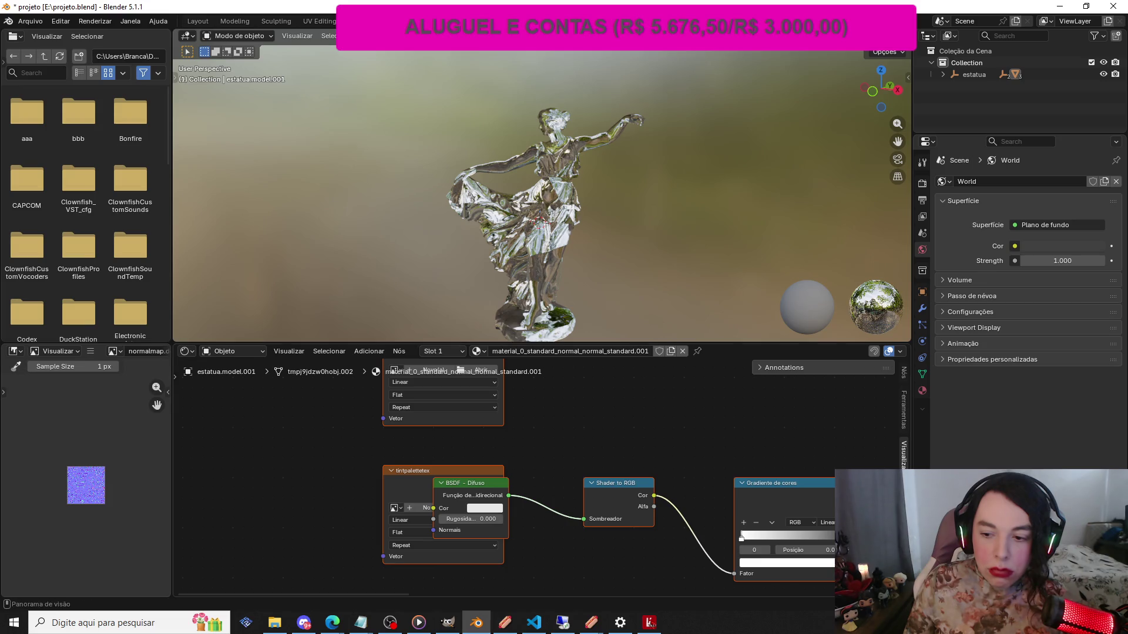
drag(912, 446, 932, 446)
scroll(807, 506, down, 2)
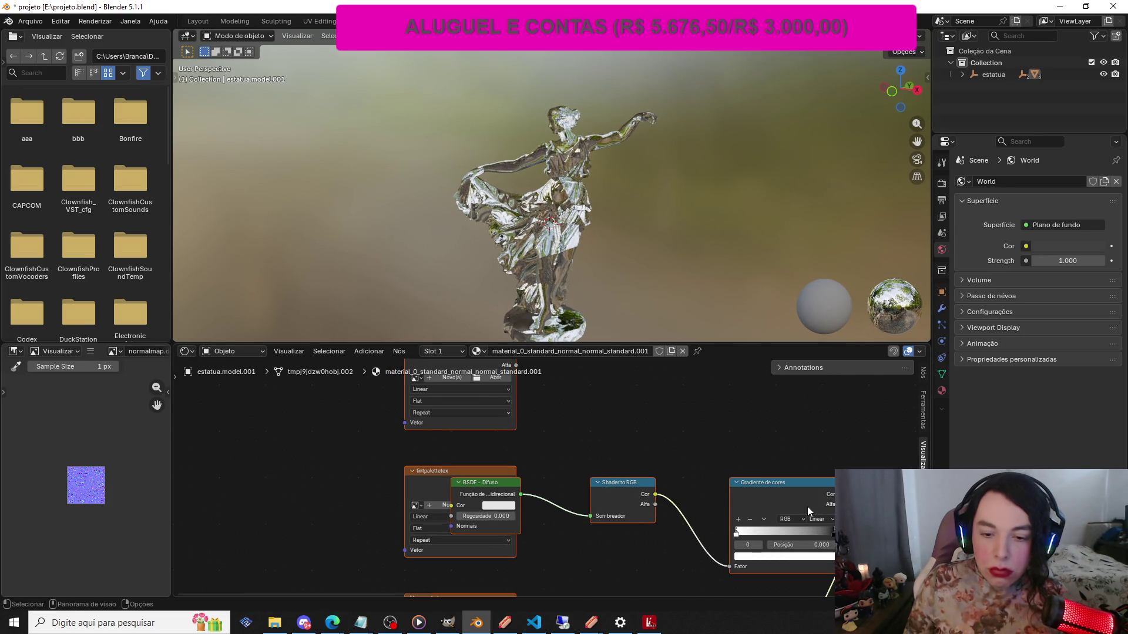
scroll(579, 556, down, 5)
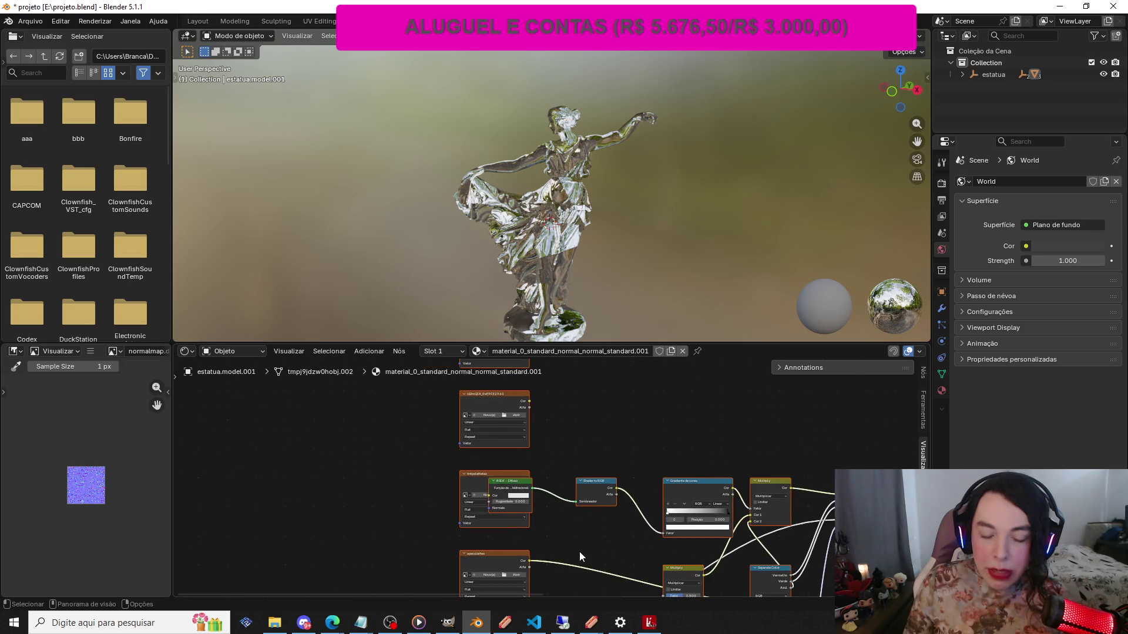
scroll(672, 569, up, 4)
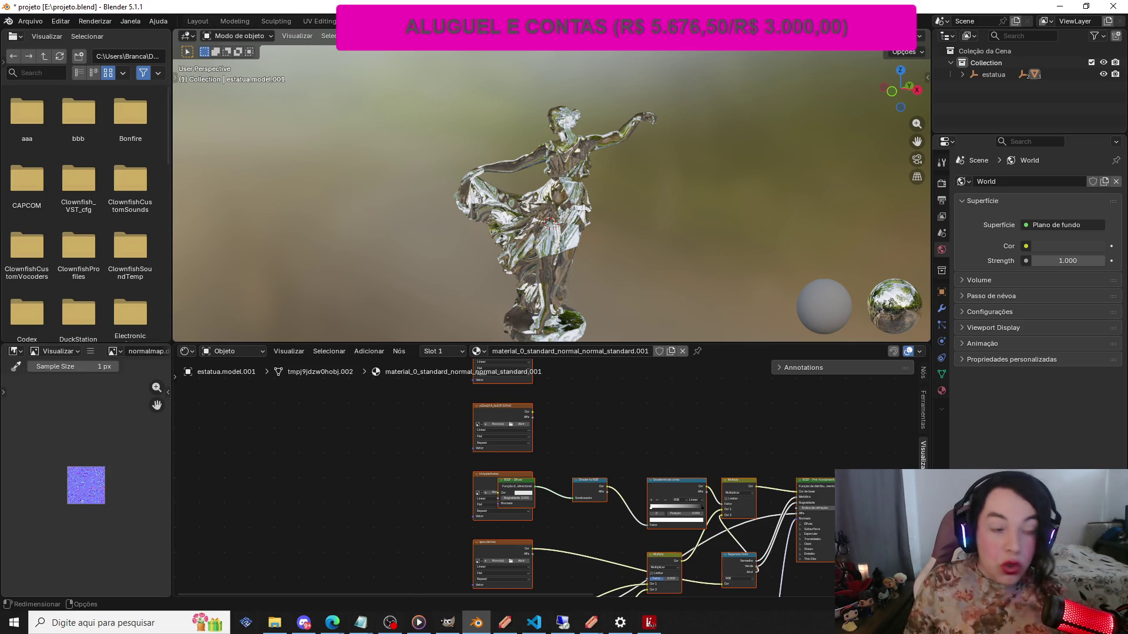
scroll(553, 477, up, 3)
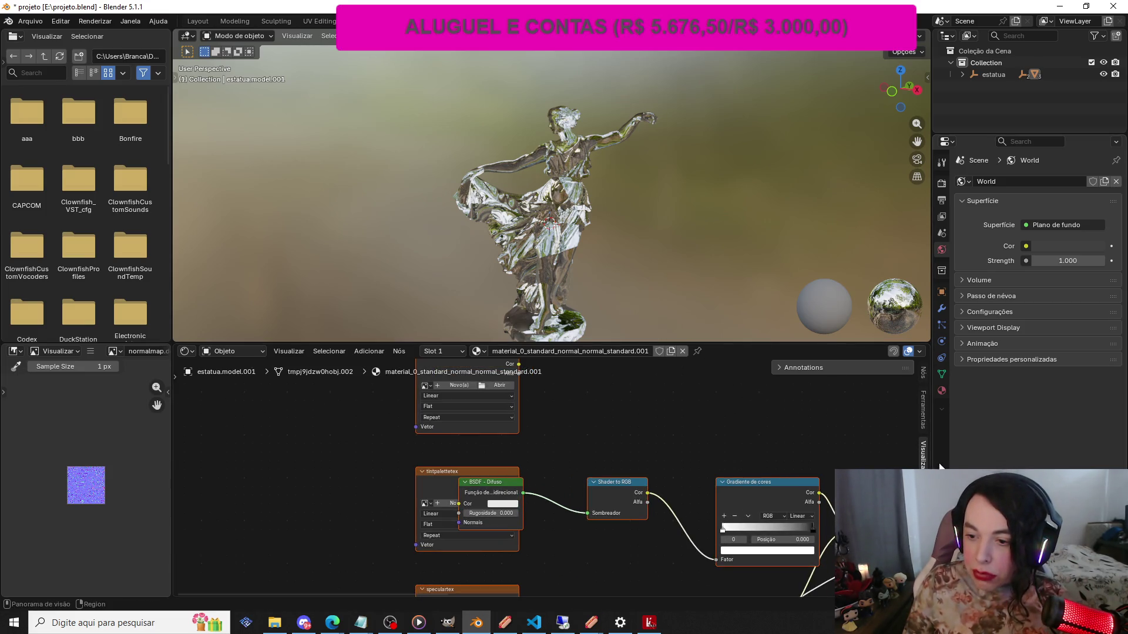
mouse_move(933, 431)
mouse_down()
mouse_move(966, 430)
mouse_move(950, 429)
mouse_up()
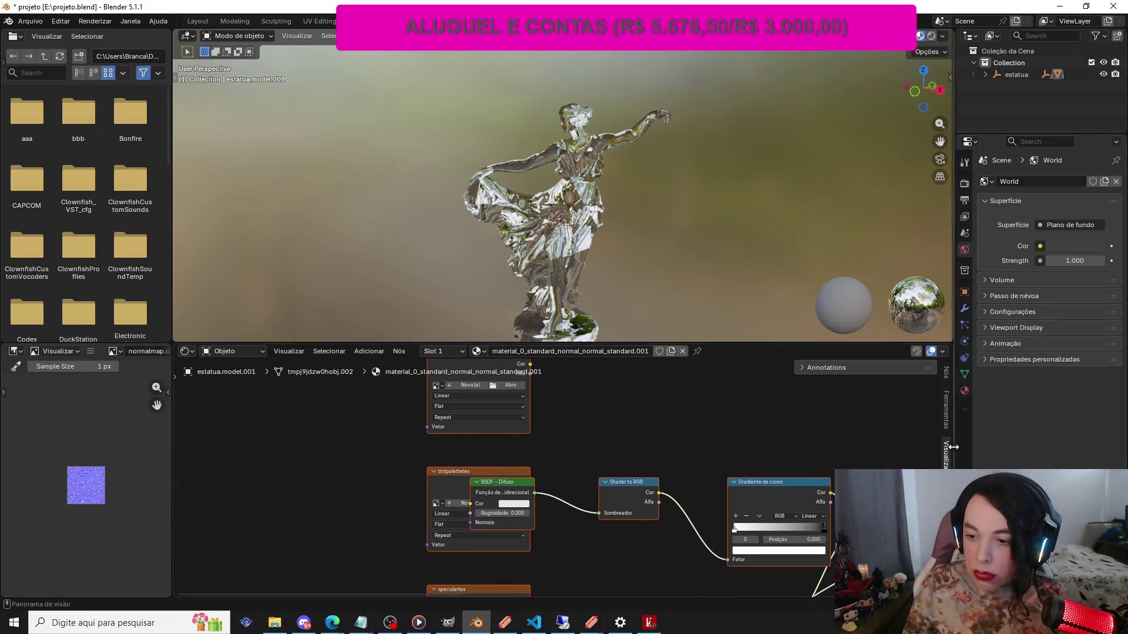
click(950, 429)
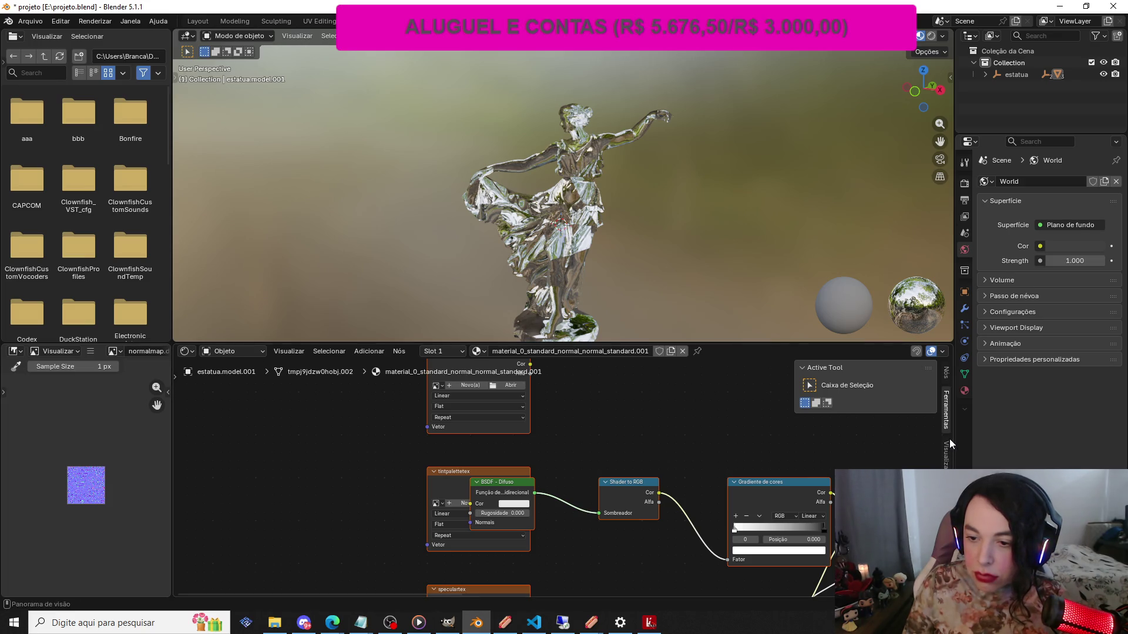
click(949, 441)
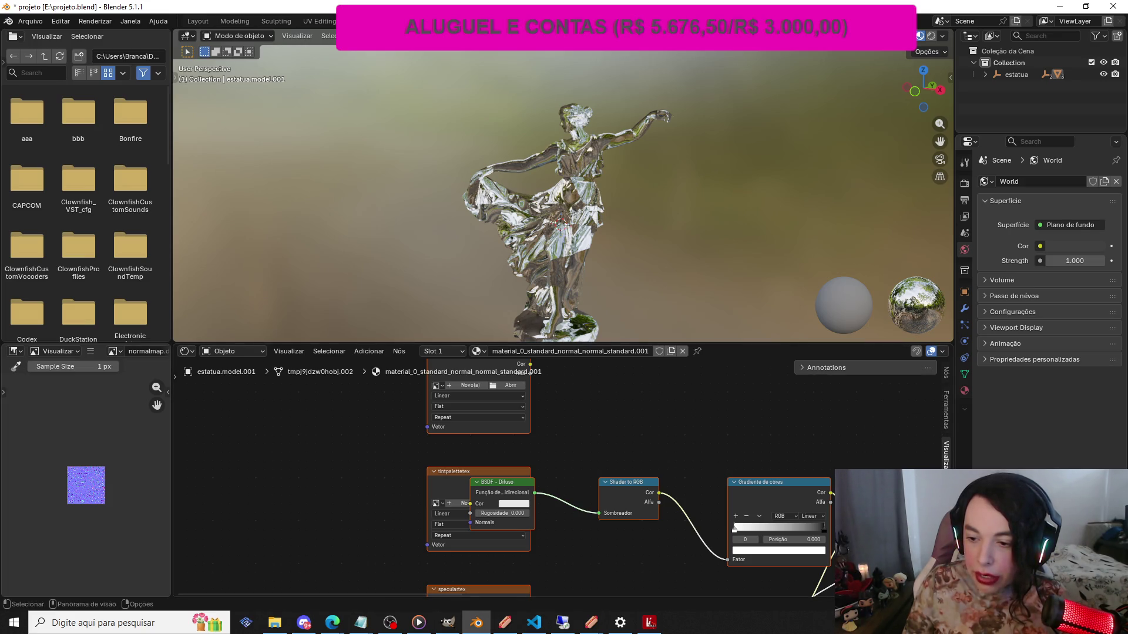
scroll(580, 524, down, 2)
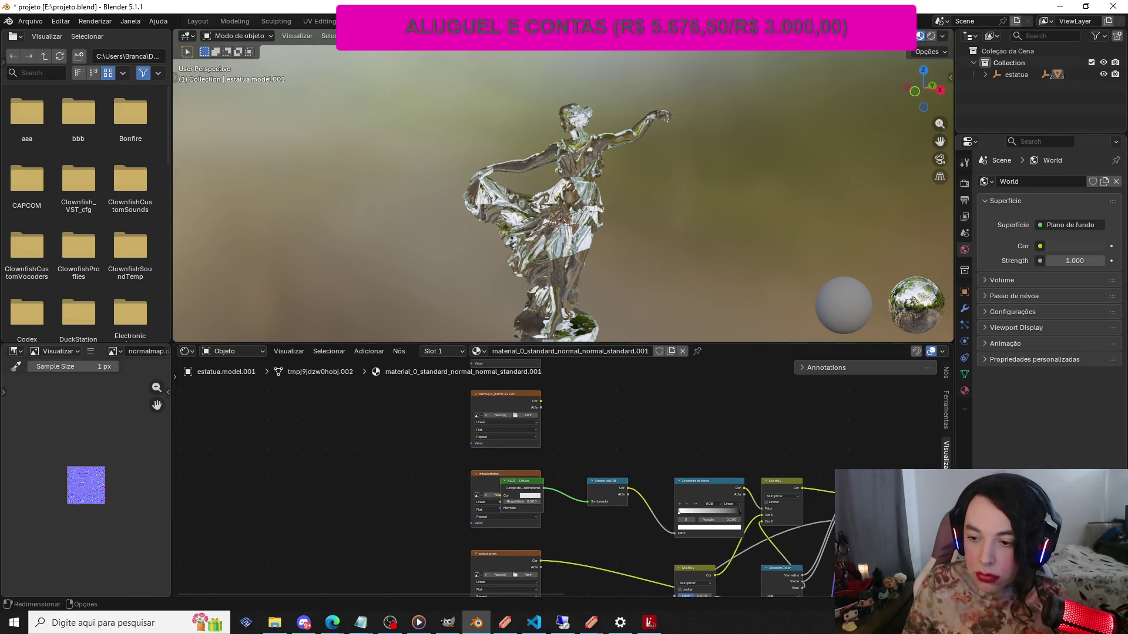
click(942, 351)
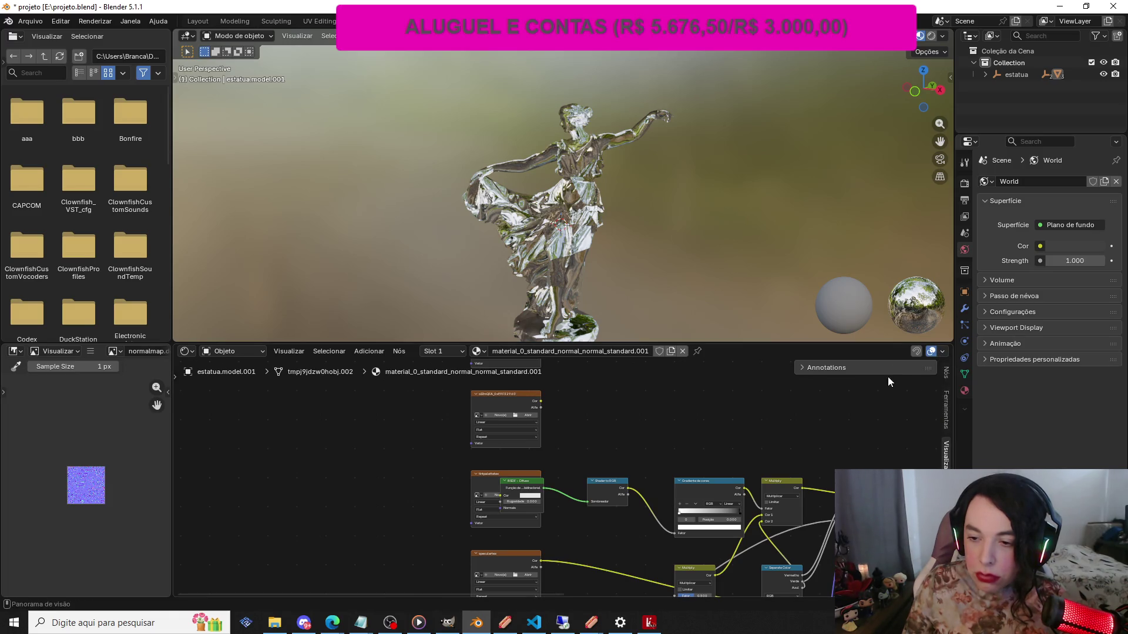
scroll(529, 511, down, 3)
scroll(657, 555, up, 3)
scroll(643, 532, up, 2)
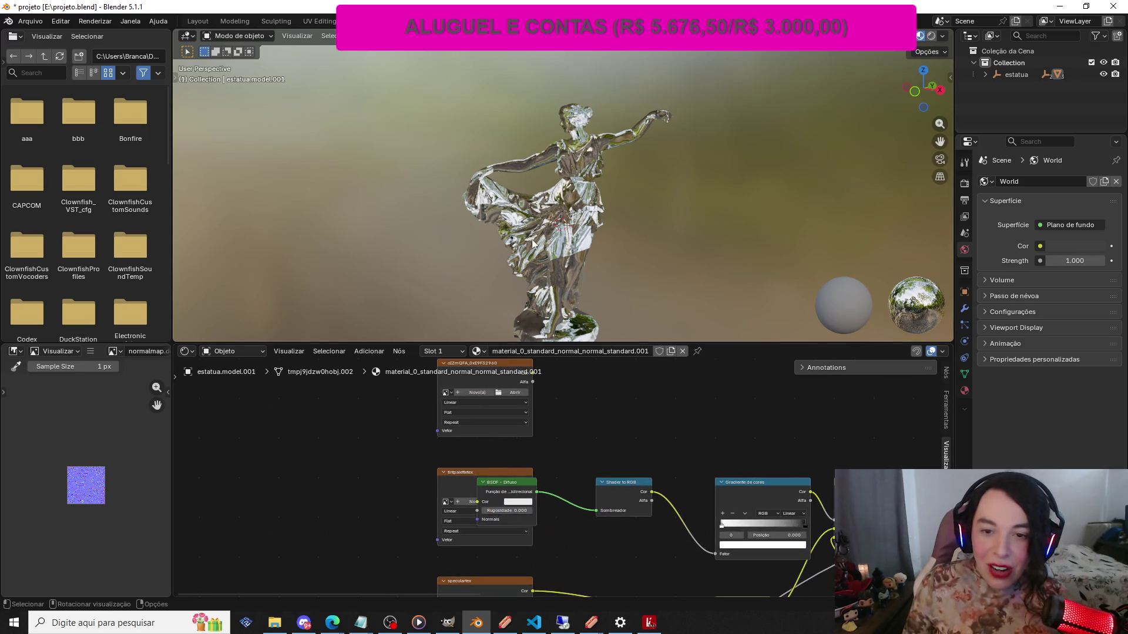
drag(446, 258, 467, 263)
scroll(641, 472, down, 2)
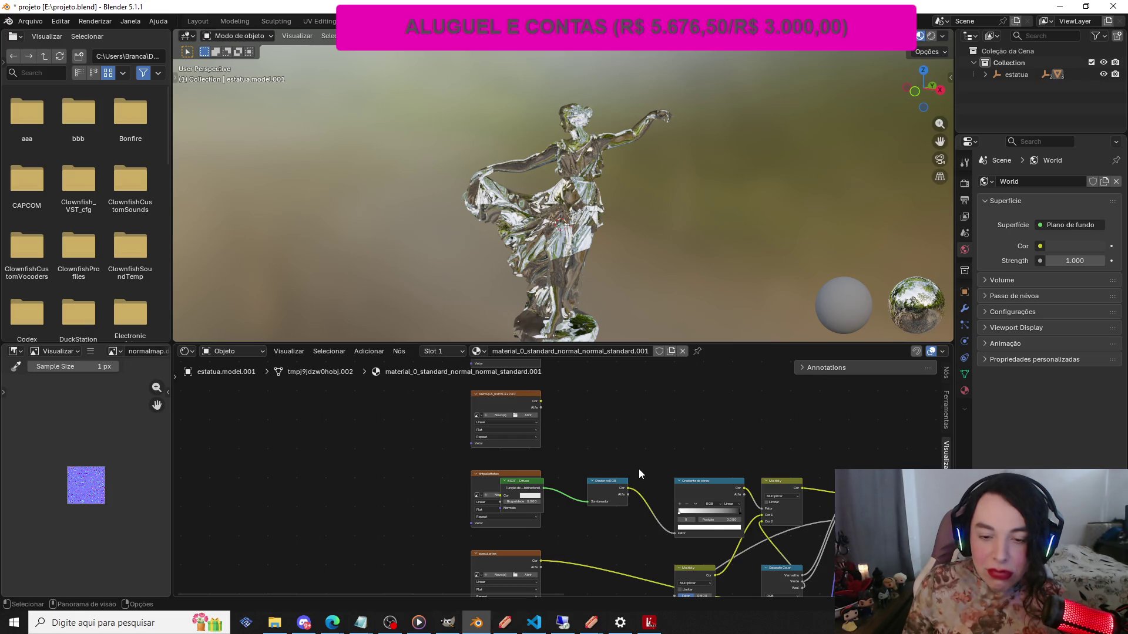
scroll(640, 469, up, 2)
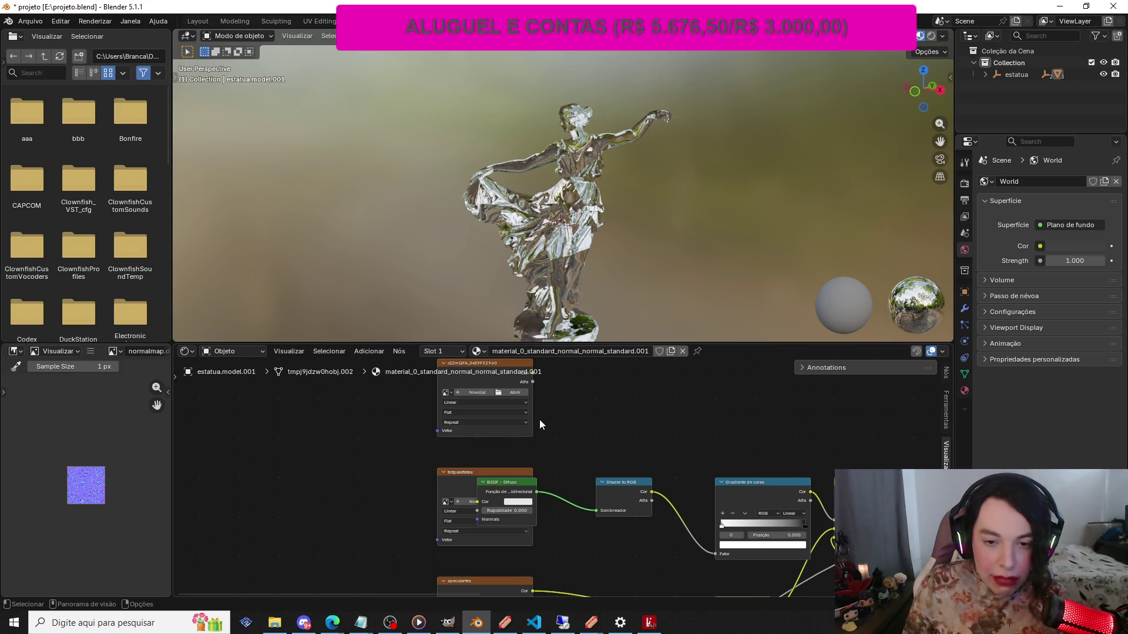
scroll(539, 420, down, 8)
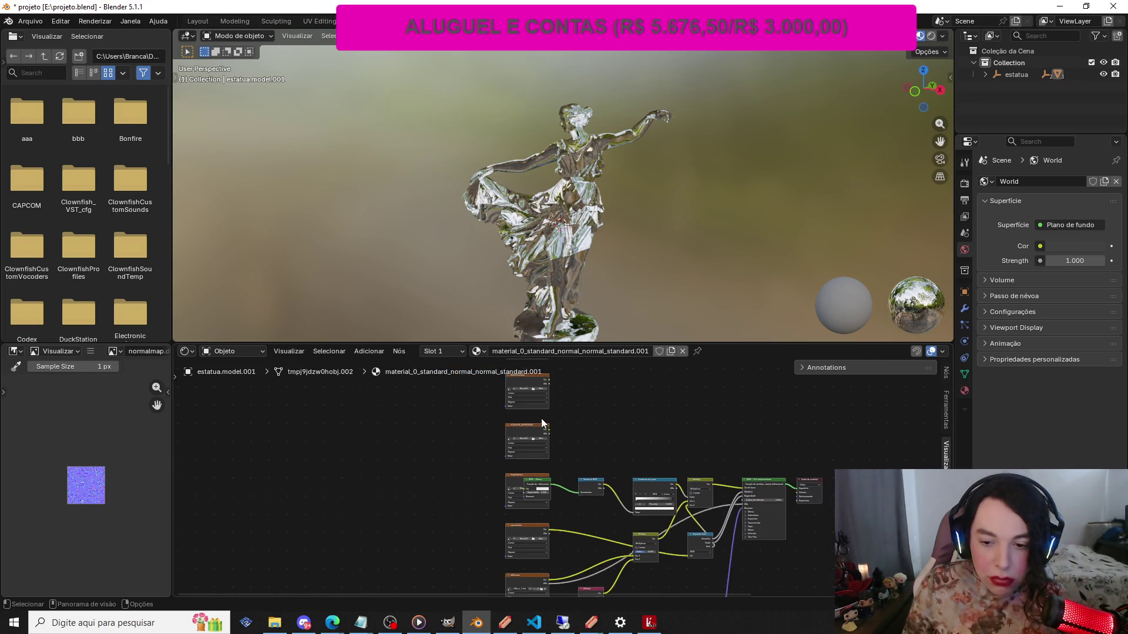
scroll(541, 418, down, 3)
Box-select every node in the material tree and move it up and to the left
drag(500, 428, 718, 567)
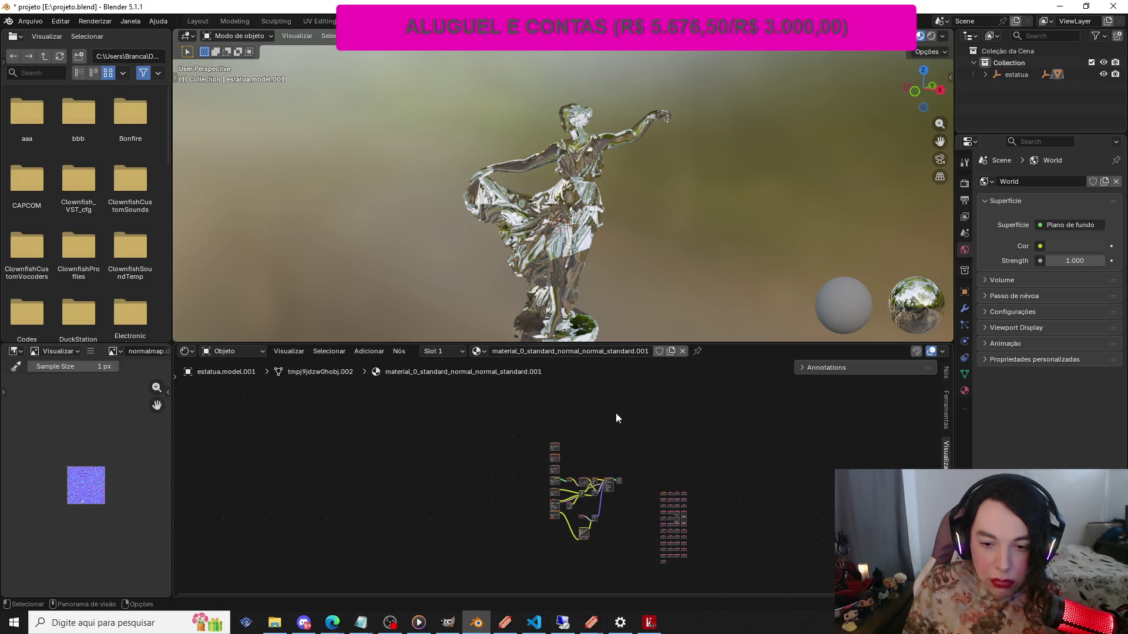
drag(504, 418, 687, 538)
mouse_move(555, 451)
mouse_down()
mouse_move(532, 380)
mouse_move(489, 427)
mouse_up()
scroll(489, 426, up, 6)
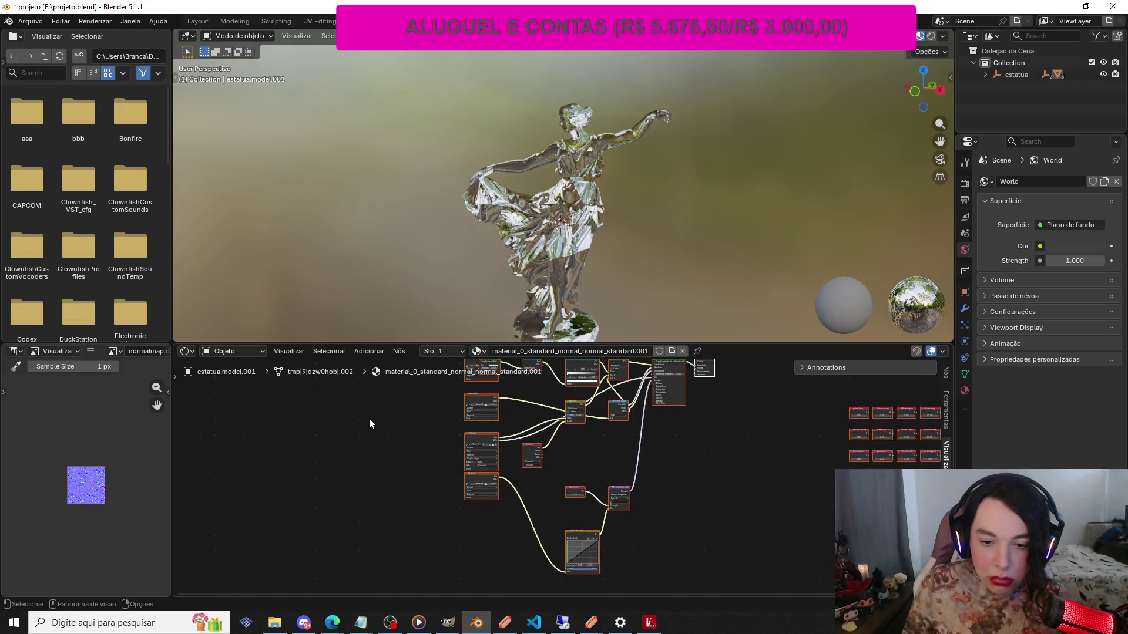
scroll(364, 413, up, 2)
scroll(355, 407, up, 1)
scroll(290, 411, up, 2)
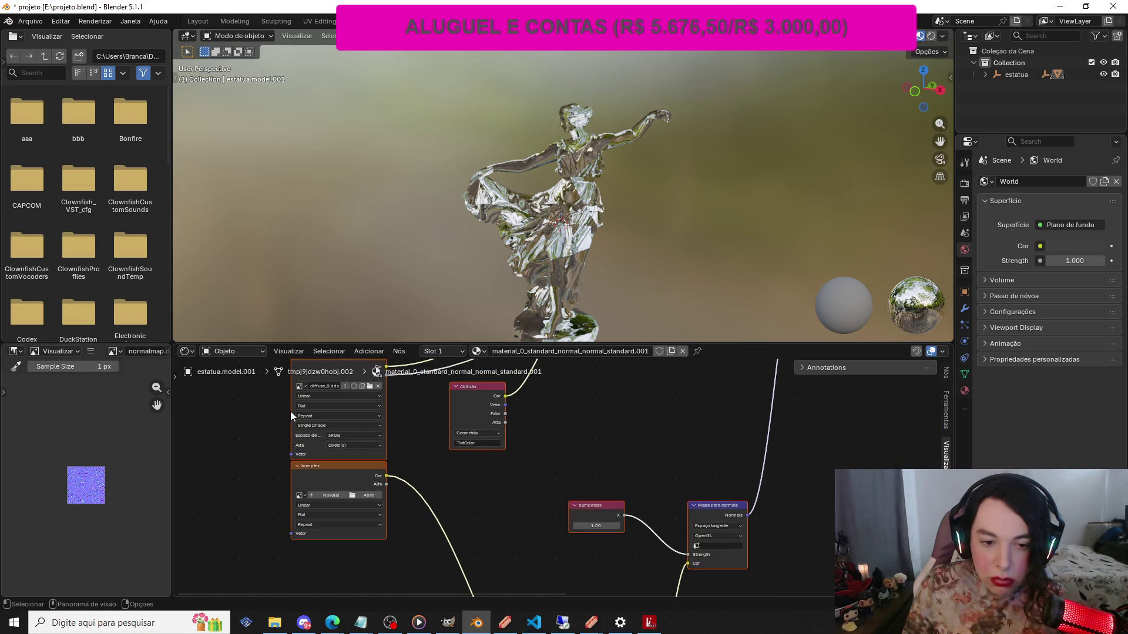
scroll(290, 411, down, 1)
scroll(280, 401, down, 1)
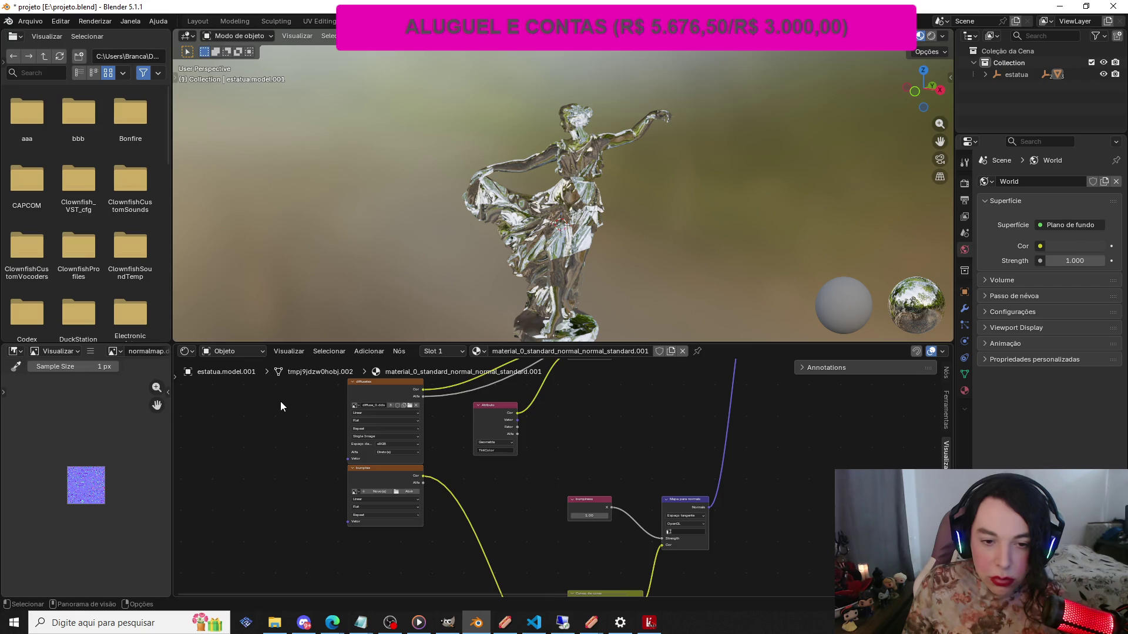
scroll(280, 401, up, 1)
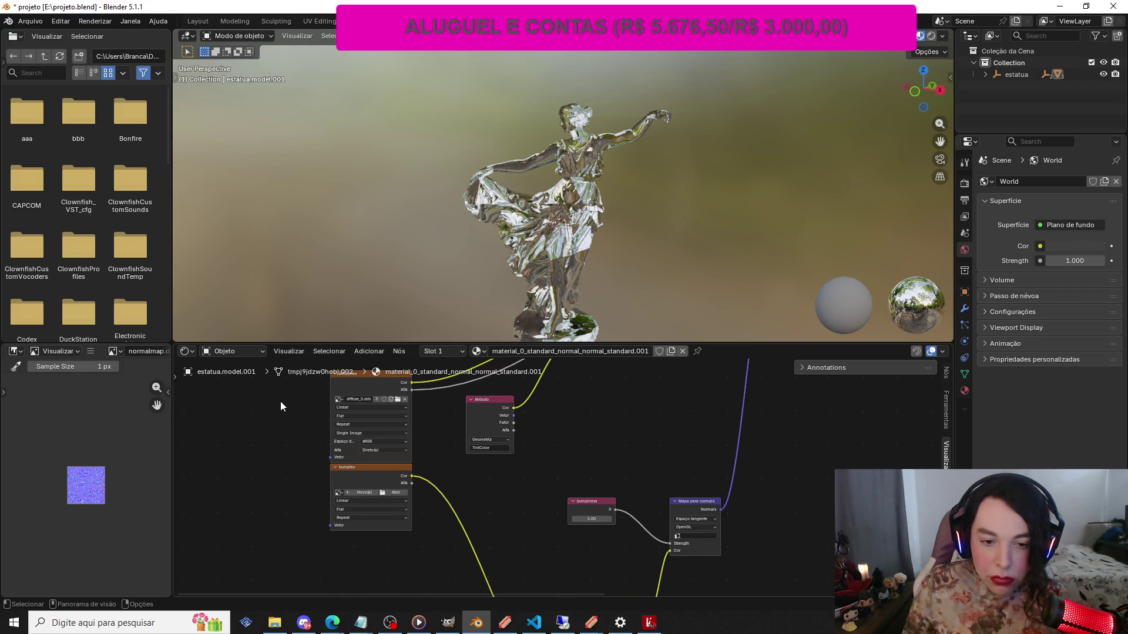
scroll(280, 400, down, 1)
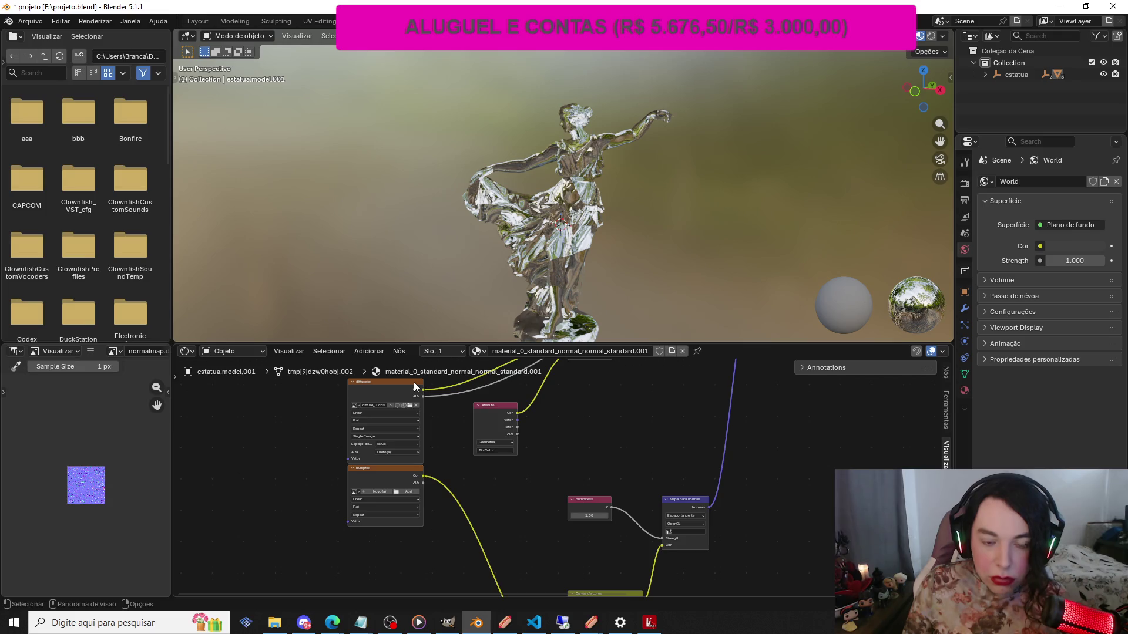
click(409, 405)
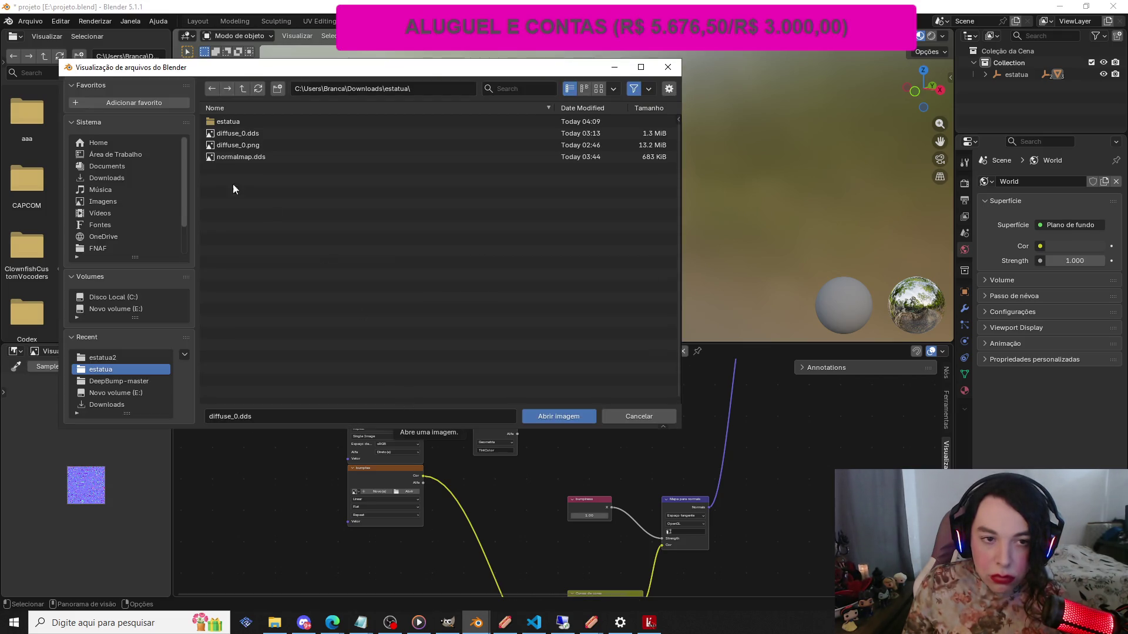
Browse to Downloads\estatua and load diffuse_0.dds into the image texture node
click(119, 174)
click(240, 217)
double_click(241, 216)
double_click(238, 121)
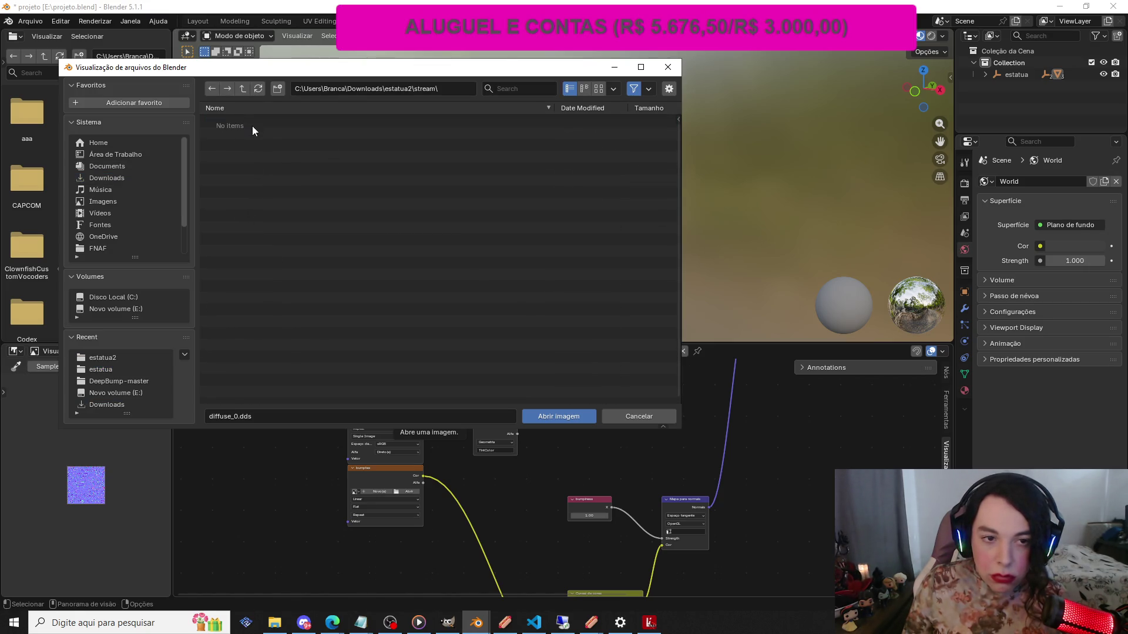
click(119, 174)
double_click(252, 203)
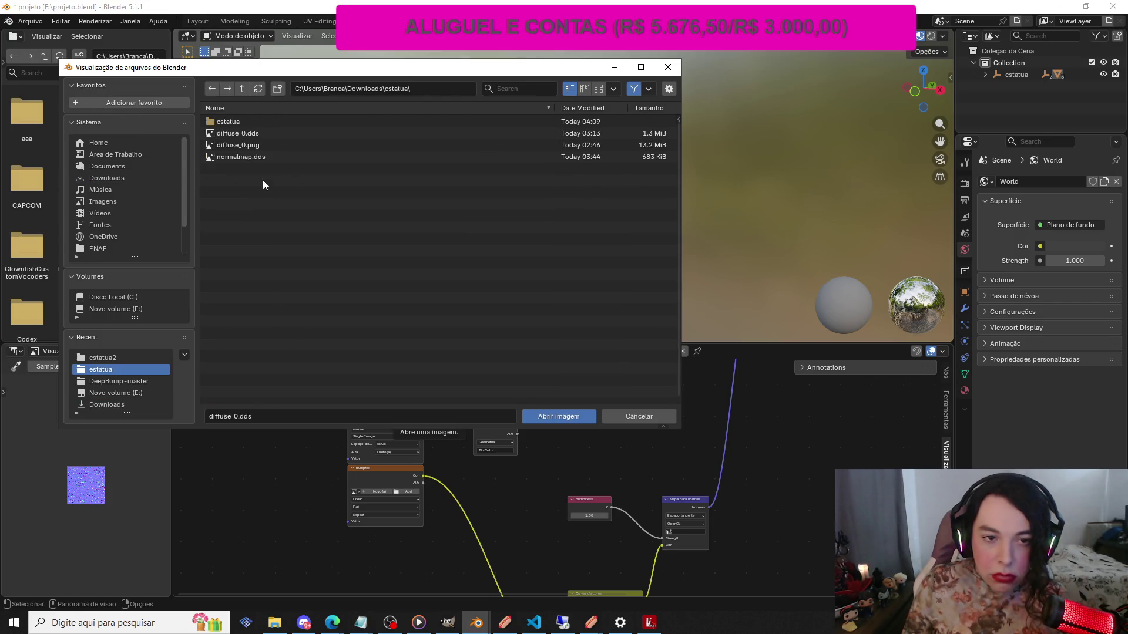
click(277, 133)
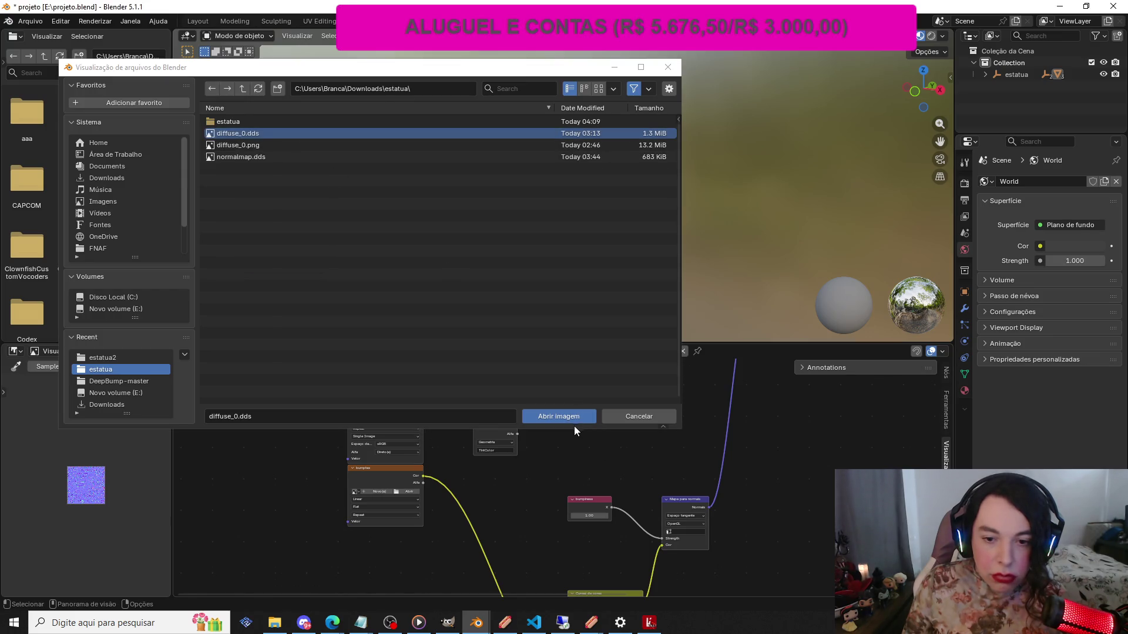
click(565, 417)
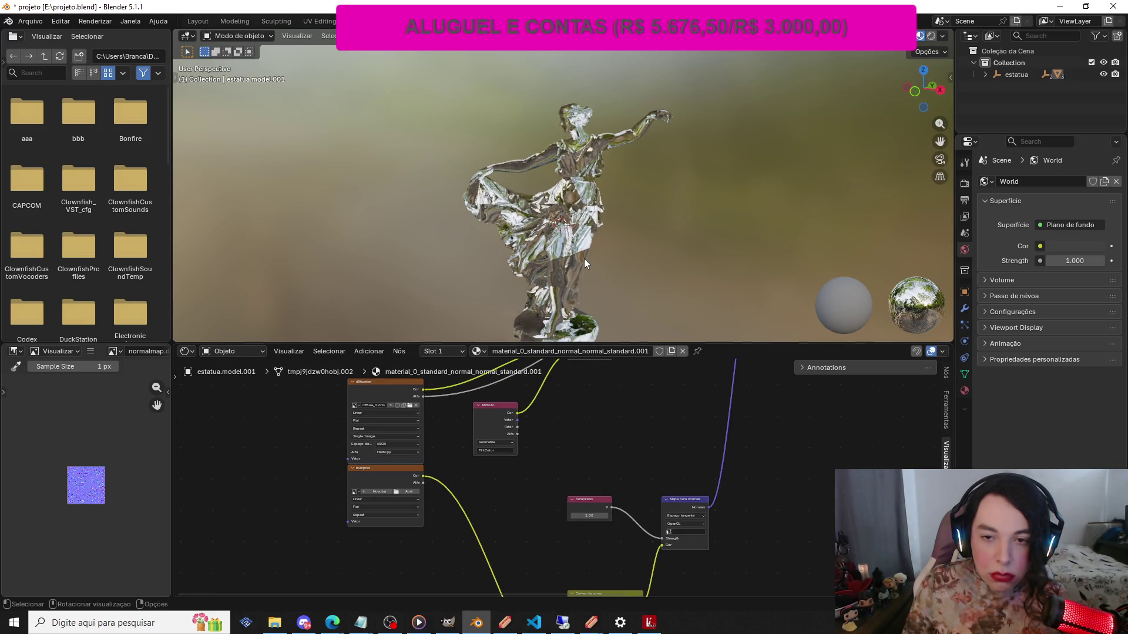
Select the top texture node and try a link from its Cor output, cancelling the search
scroll(584, 259, down, 3)
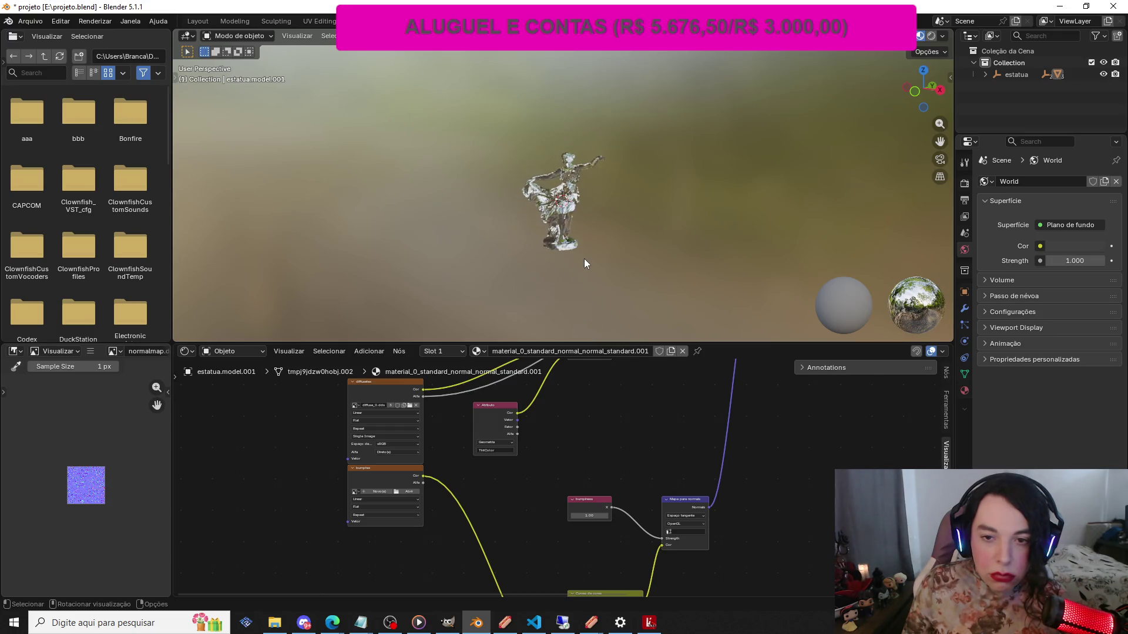
scroll(584, 259, up, 1)
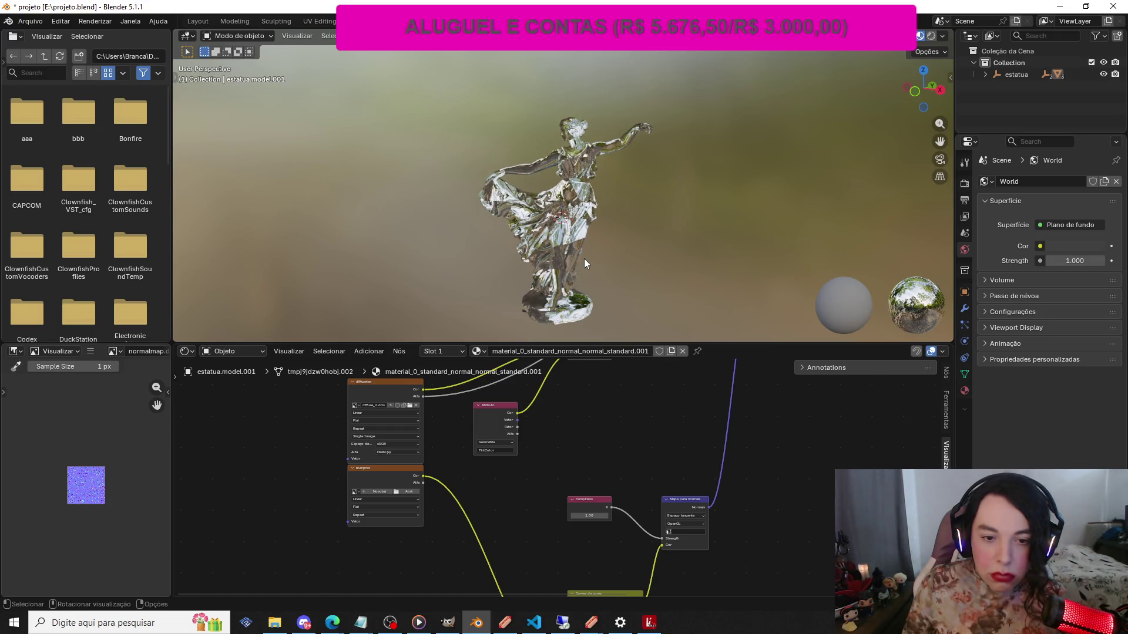
scroll(336, 404, down, 3)
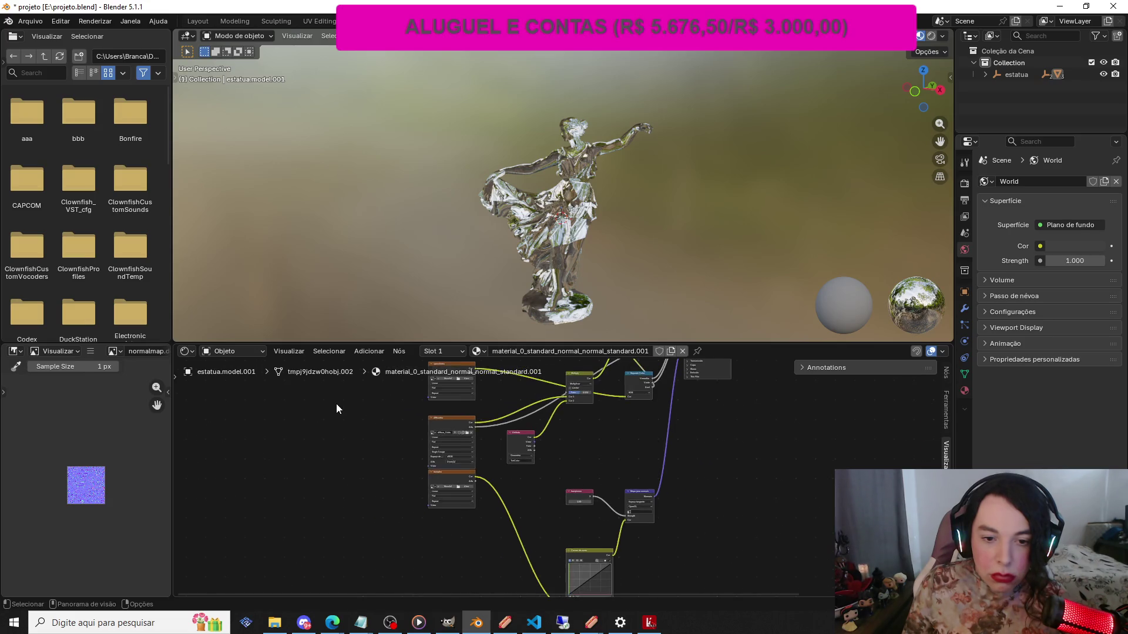
scroll(336, 404, down, 1)
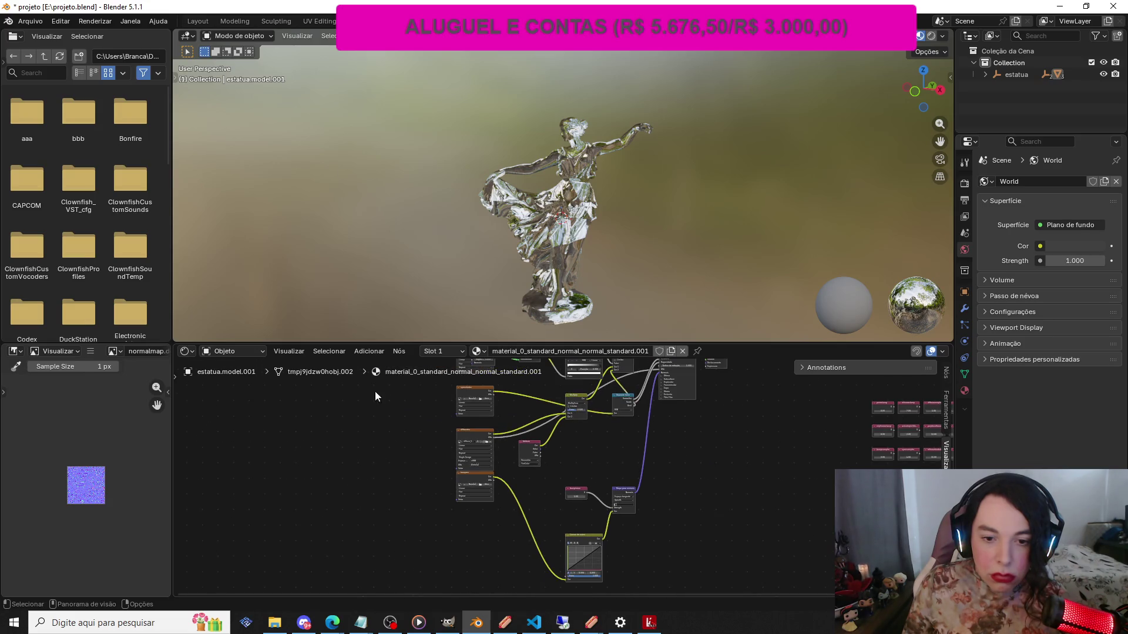
click(492, 390)
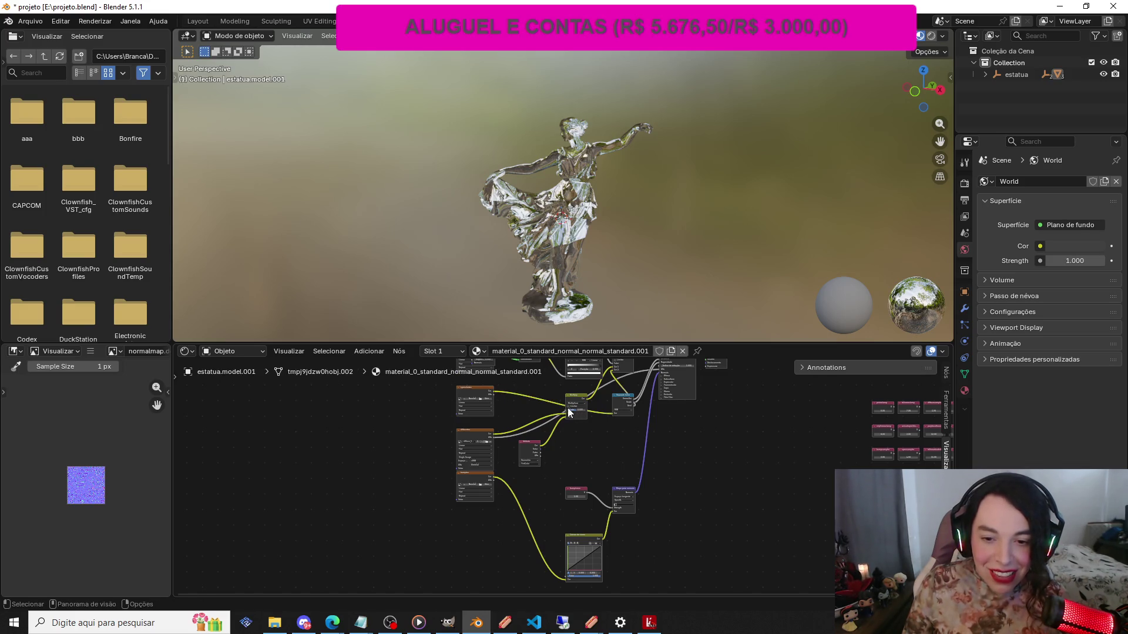
scroll(567, 406, up, 2)
scroll(557, 389, down, 1)
drag(482, 379, 516, 399)
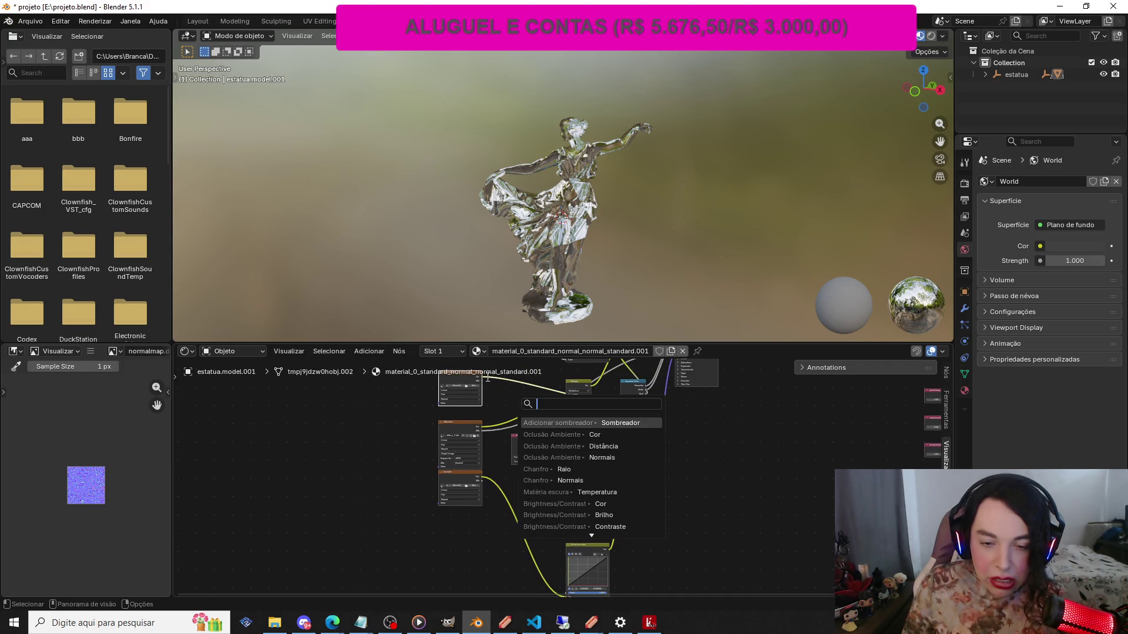
key(Escape)
Detach the link feeding the Separate Color node so the upper body renders as stone
scroll(565, 421, up, 2)
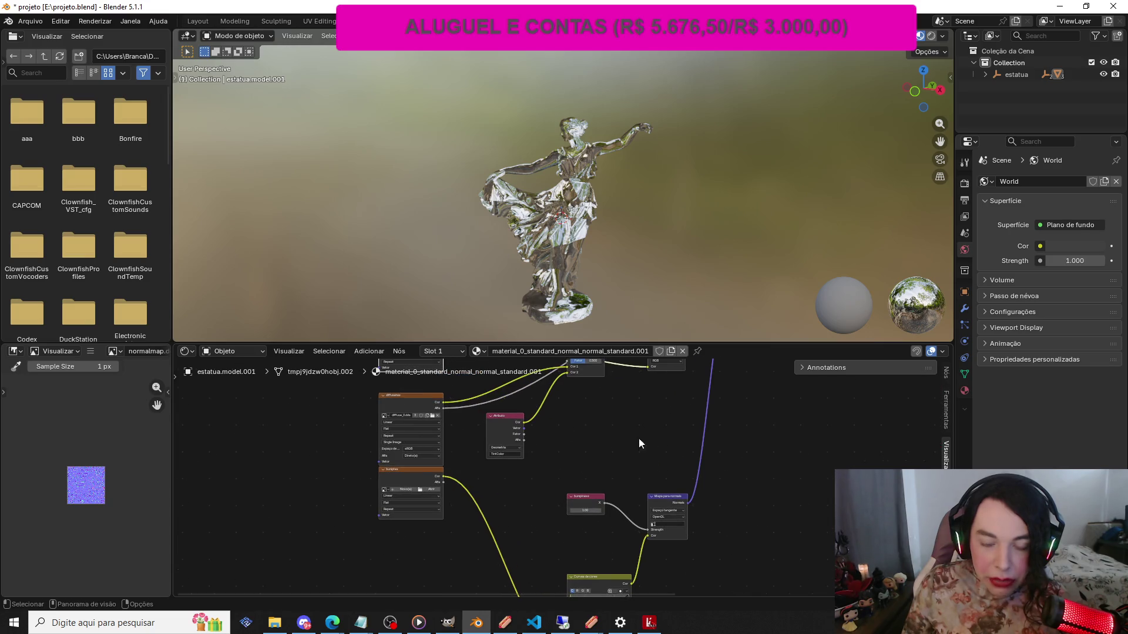
scroll(550, 438, down, 2)
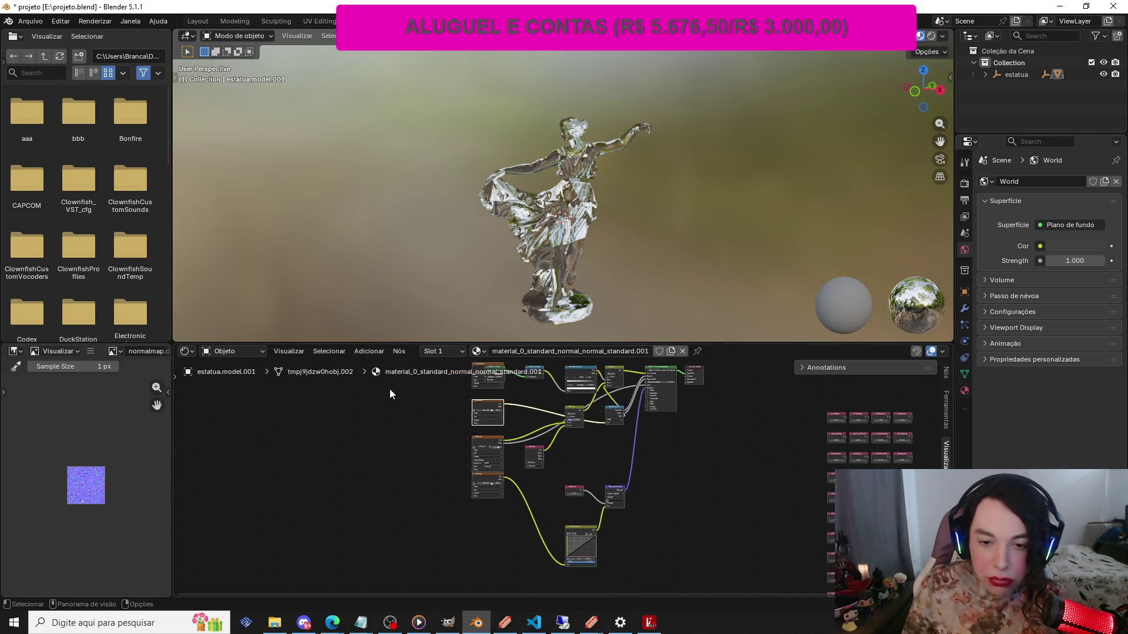
click(613, 404)
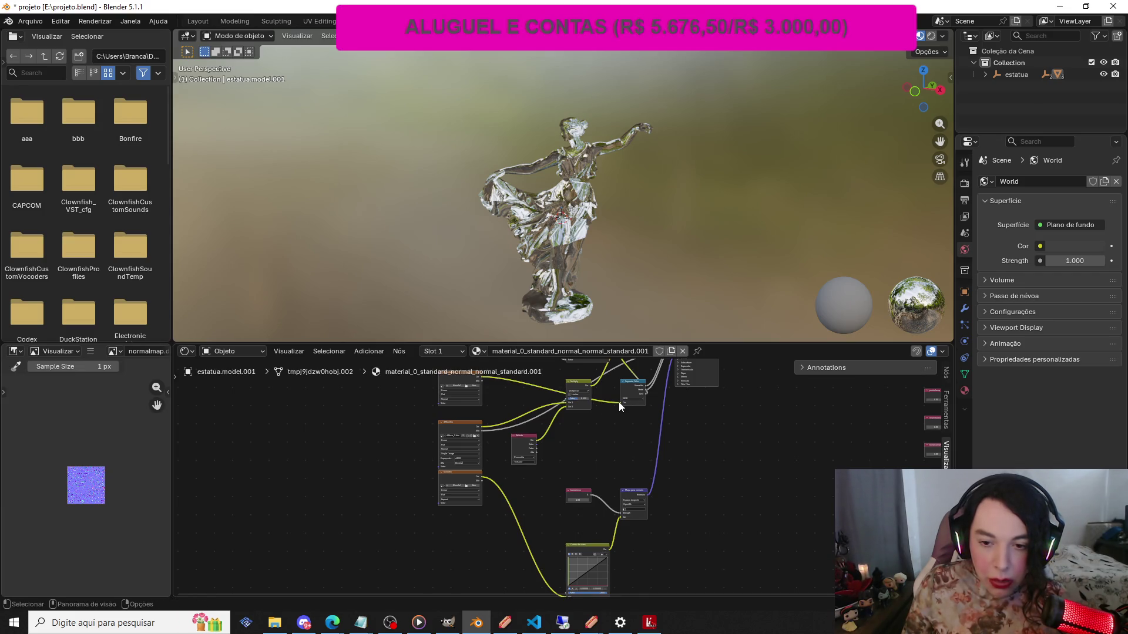
scroll(619, 402, up, 1)
drag(625, 396, 496, 392)
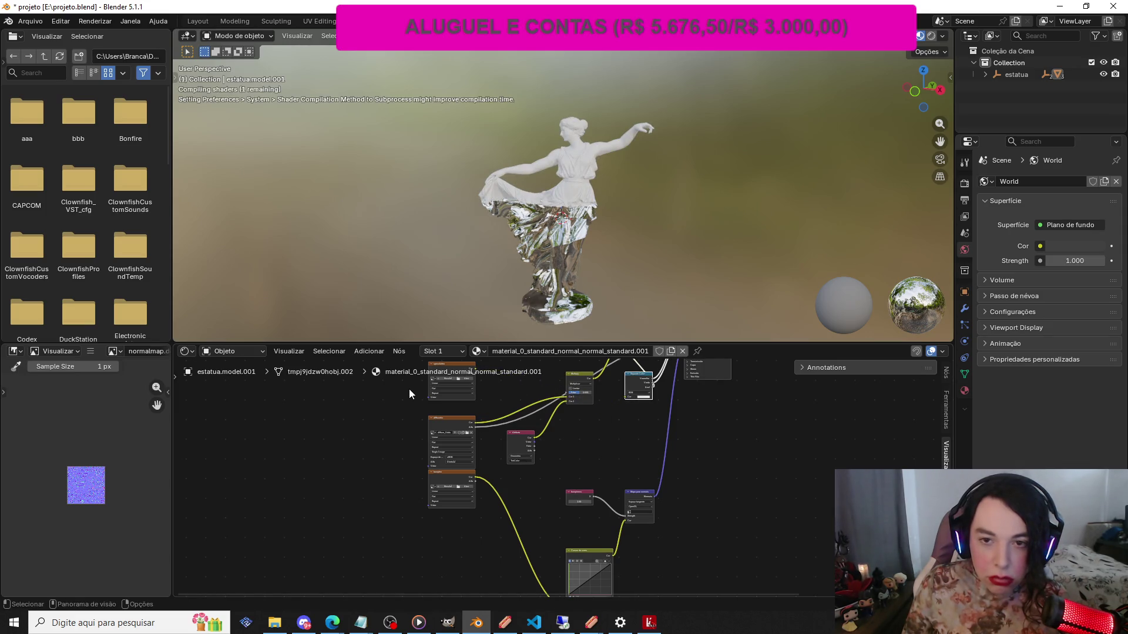
Select the chrome-looking lower skirt mesh estatua.model to show its material_0_standard_normal_normal_standard node tree
scroll(494, 128, up, 4)
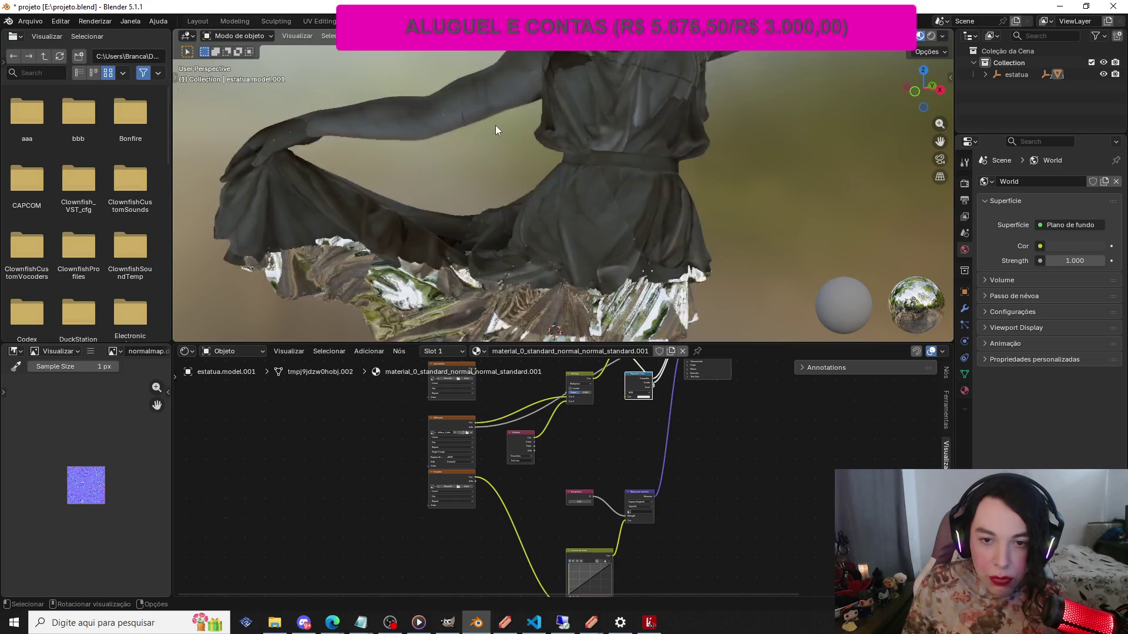
scroll(503, 131, down, 5)
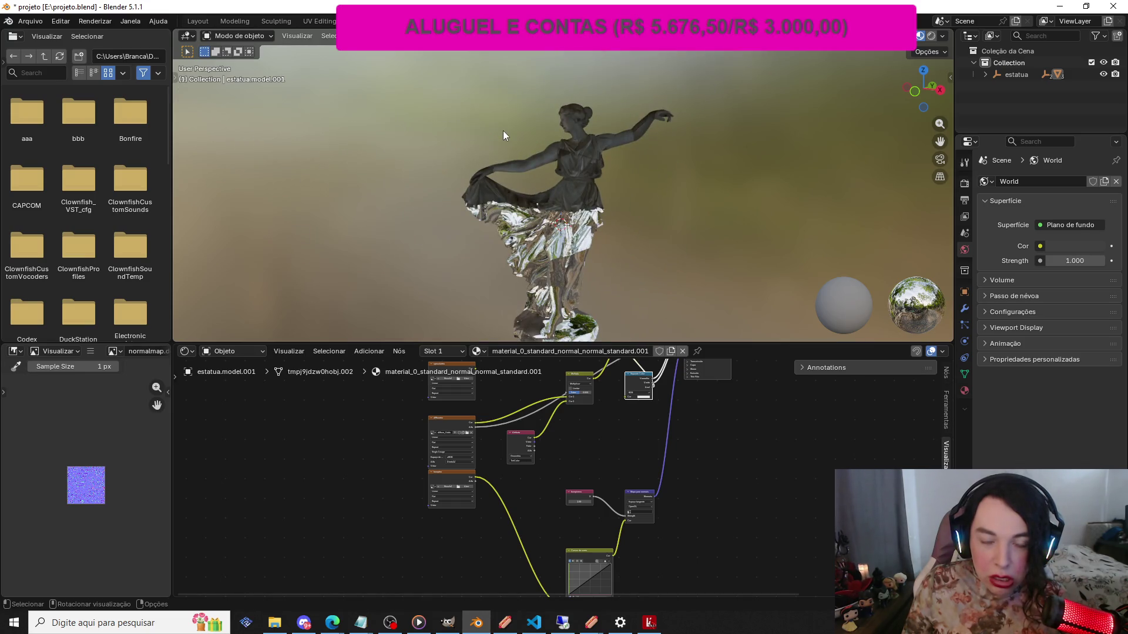
scroll(503, 130, down, 2)
scroll(517, 243, up, 1)
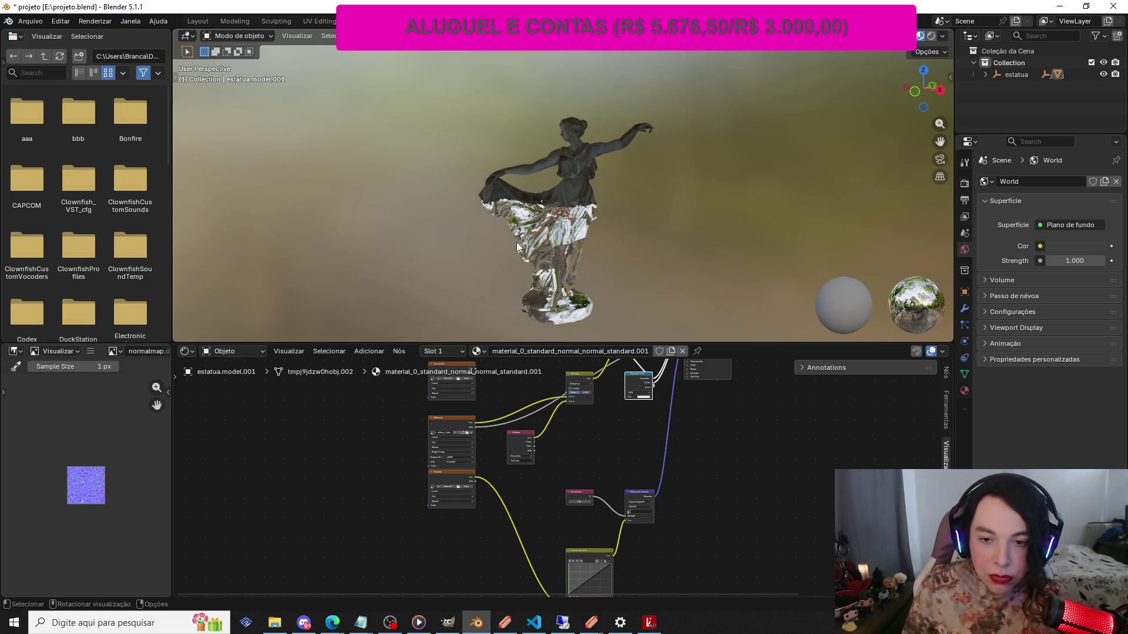
scroll(517, 242, up, 3)
scroll(517, 242, up, 4)
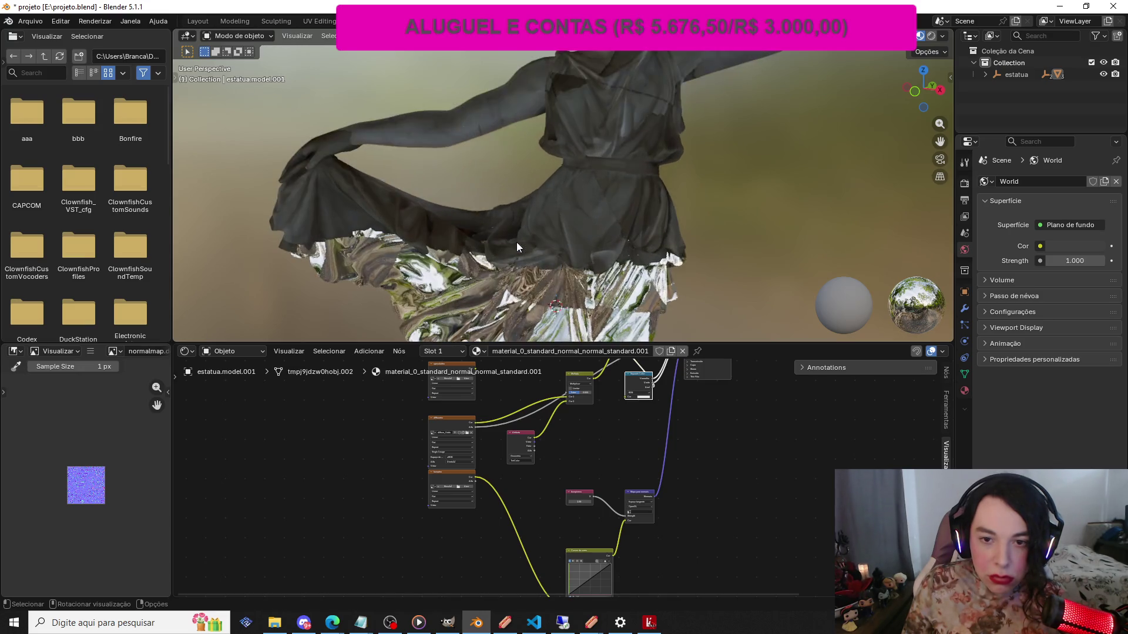
scroll(516, 242, down, 5)
scroll(642, 155, down, 2)
scroll(544, 94, up, 2)
scroll(544, 96, up, 1)
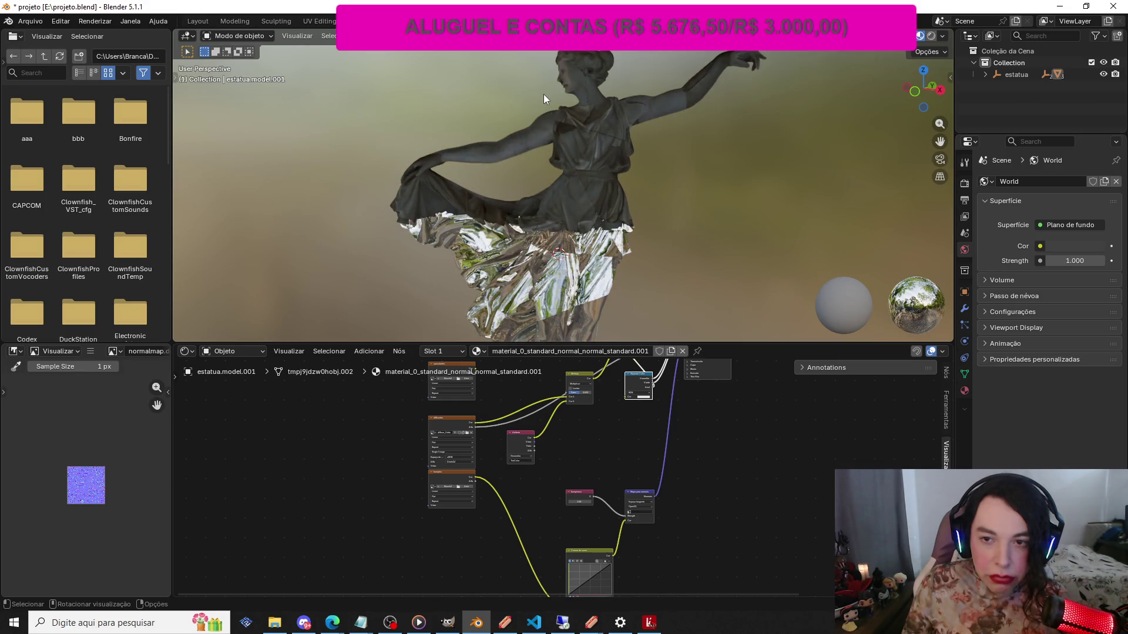
scroll(544, 94, down, 3)
scroll(544, 94, down, 1)
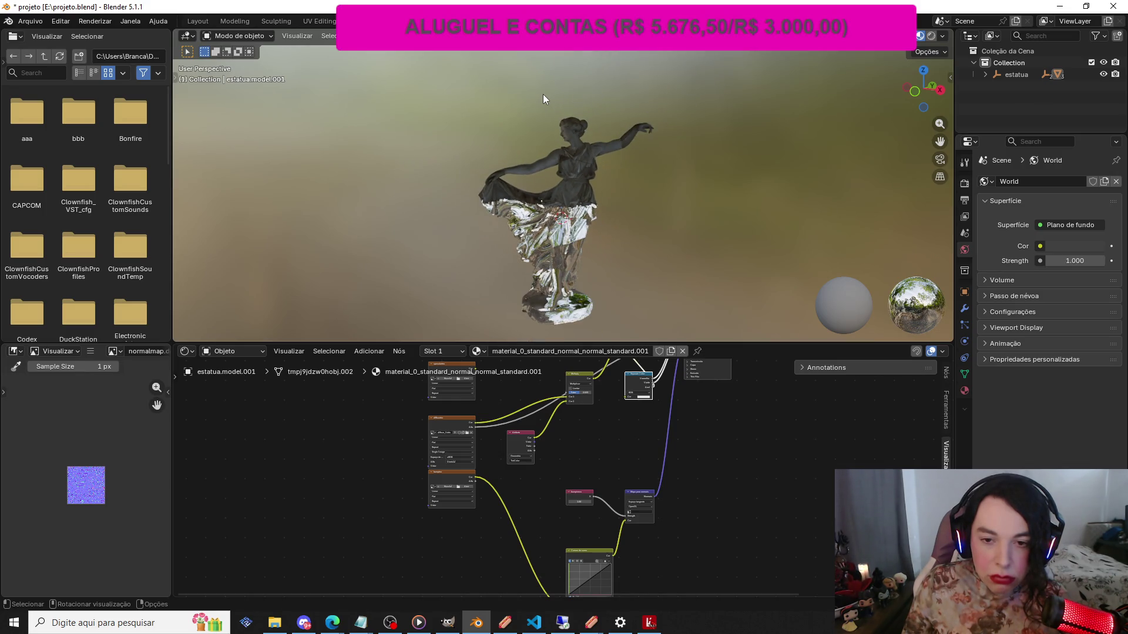
click(556, 253)
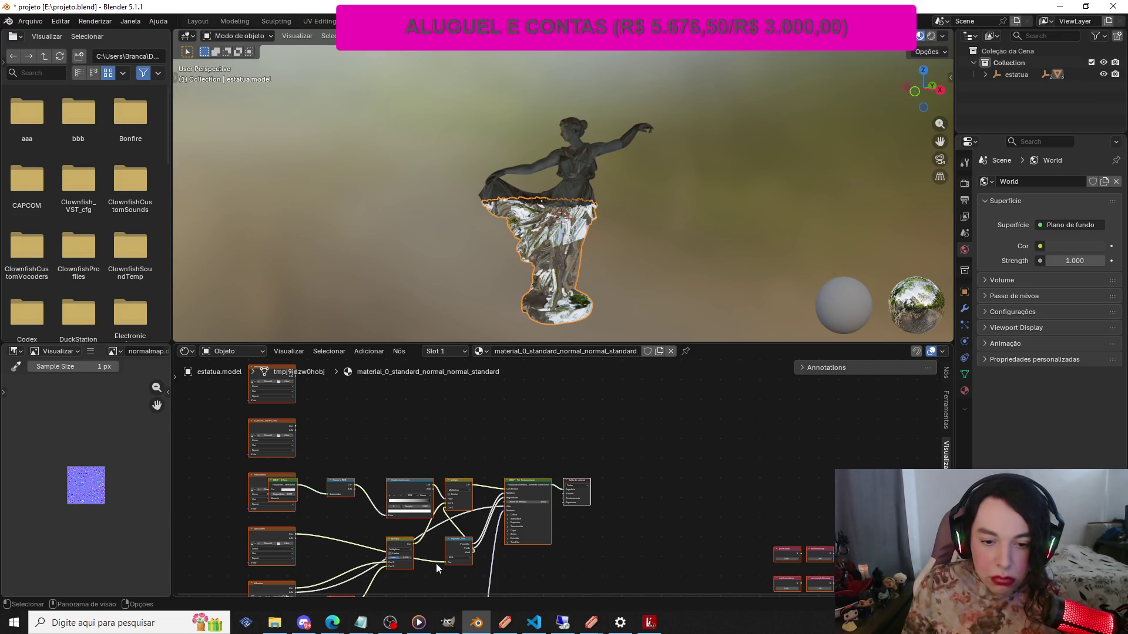
Disconnect the link into Separate Color's Cor input so the skirt renders dark stone, then switch to RedM
drag(446, 561, 435, 565)
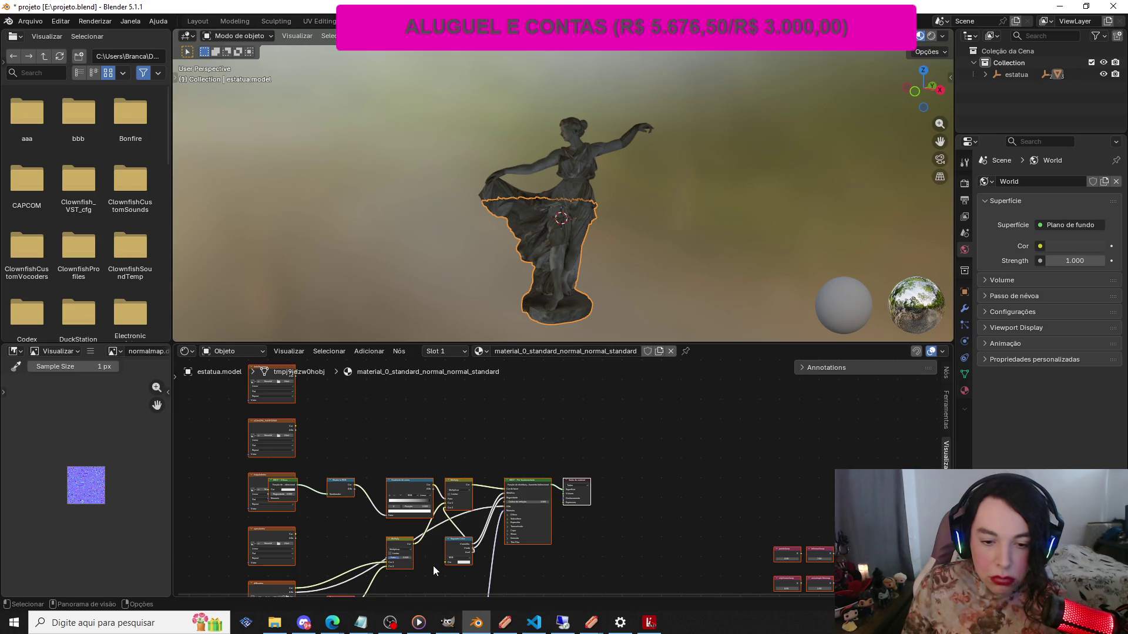
scroll(414, 132, up, 4)
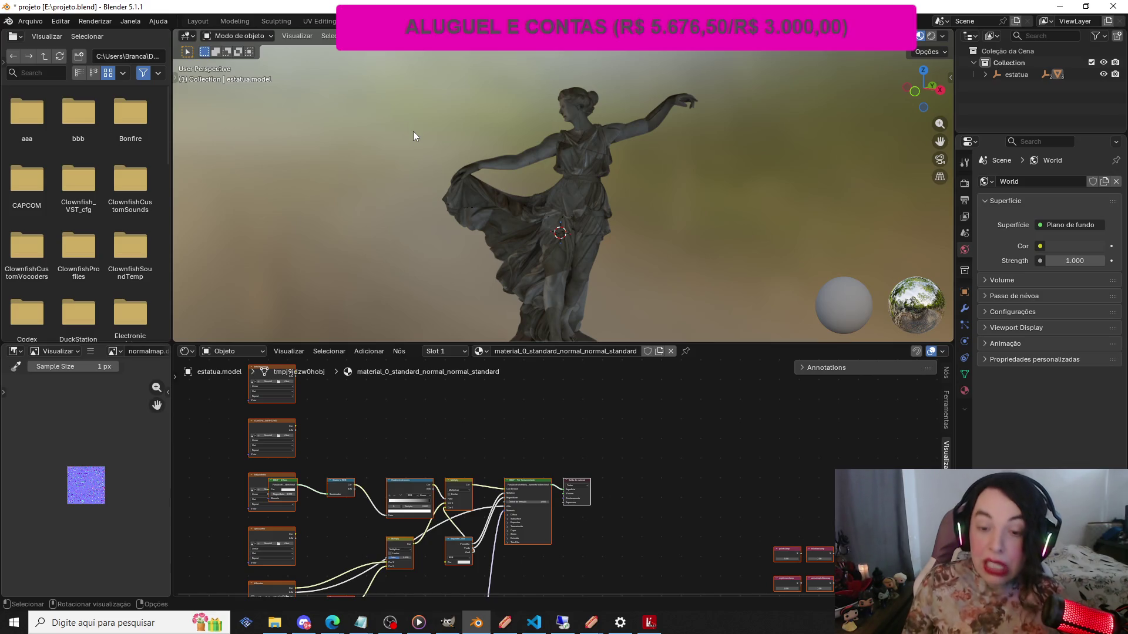
scroll(414, 199, down, 4)
scroll(414, 199, up, 1)
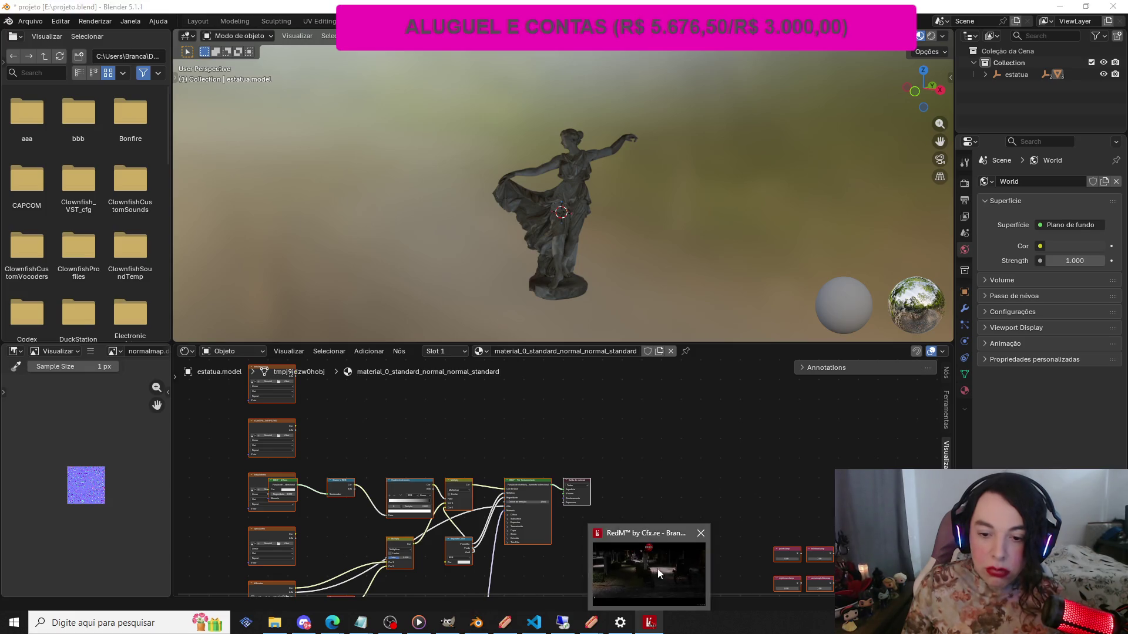
click(649, 623)
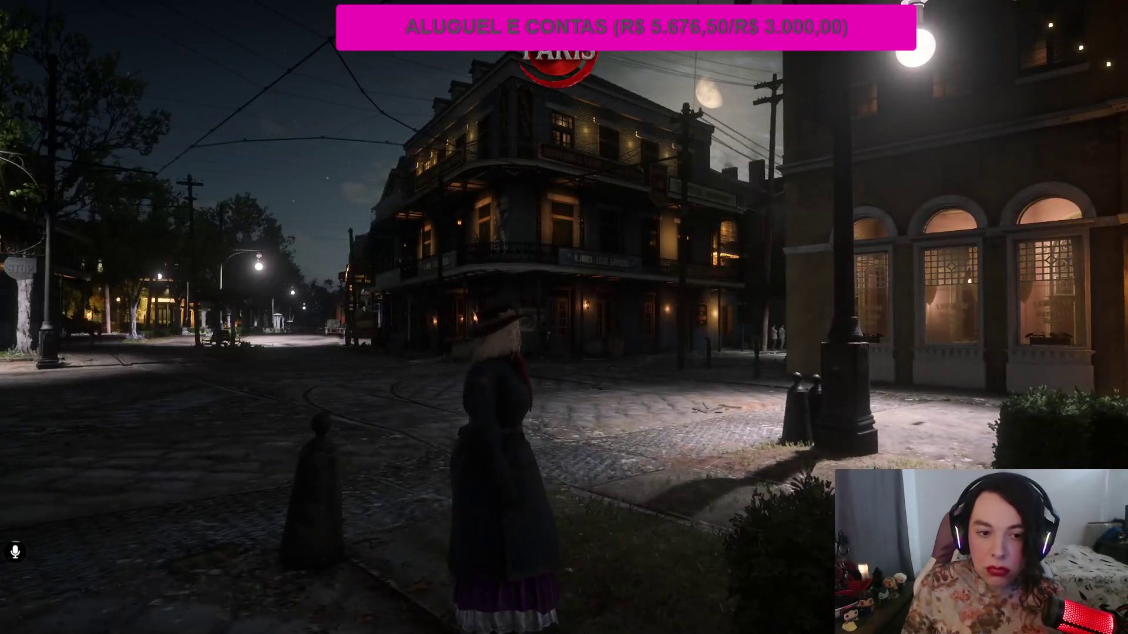
Walk the character forward, then run along the tram tracks through the night-time town
key(w)
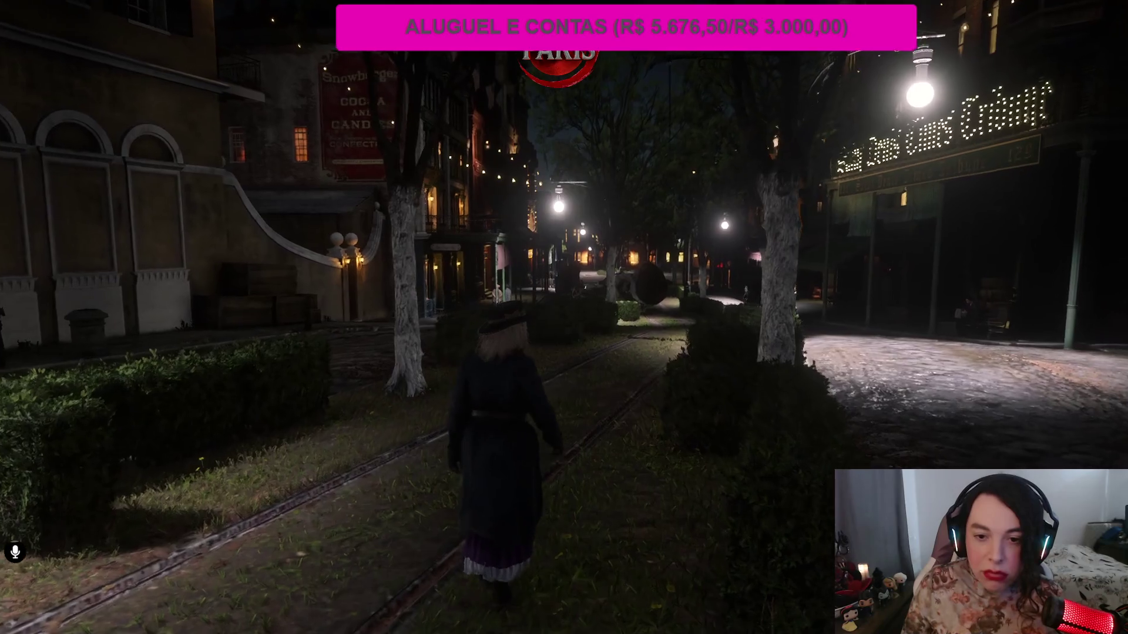
key(shift)
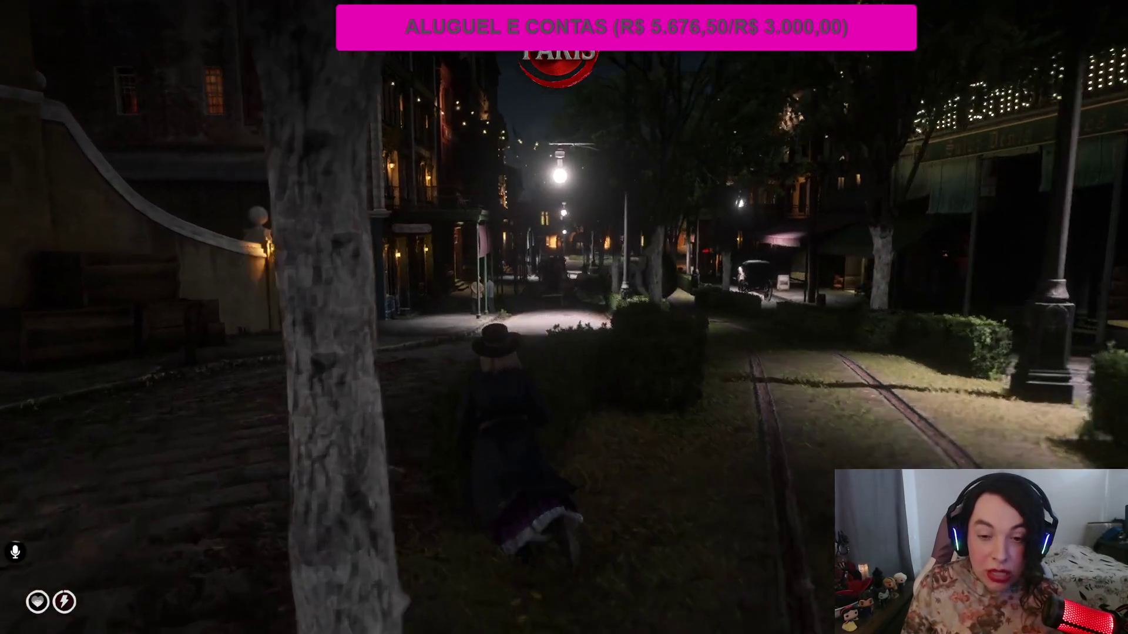
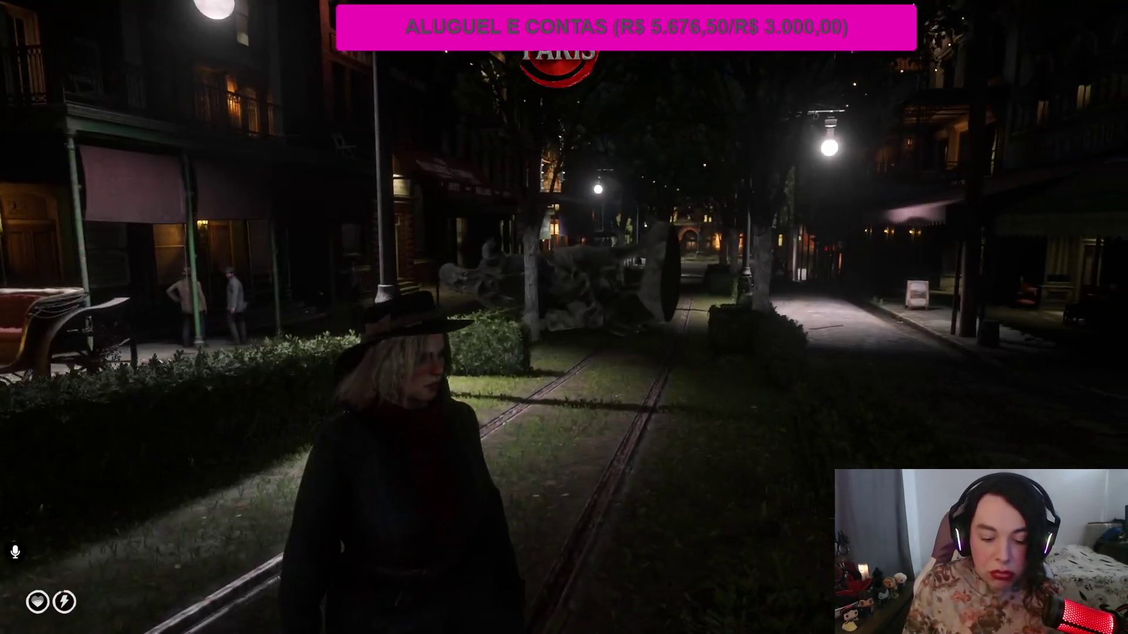
Set RedM to midday with '/time 0 12 0 0 0 1' and walk toward the fallen statue
text(/time )
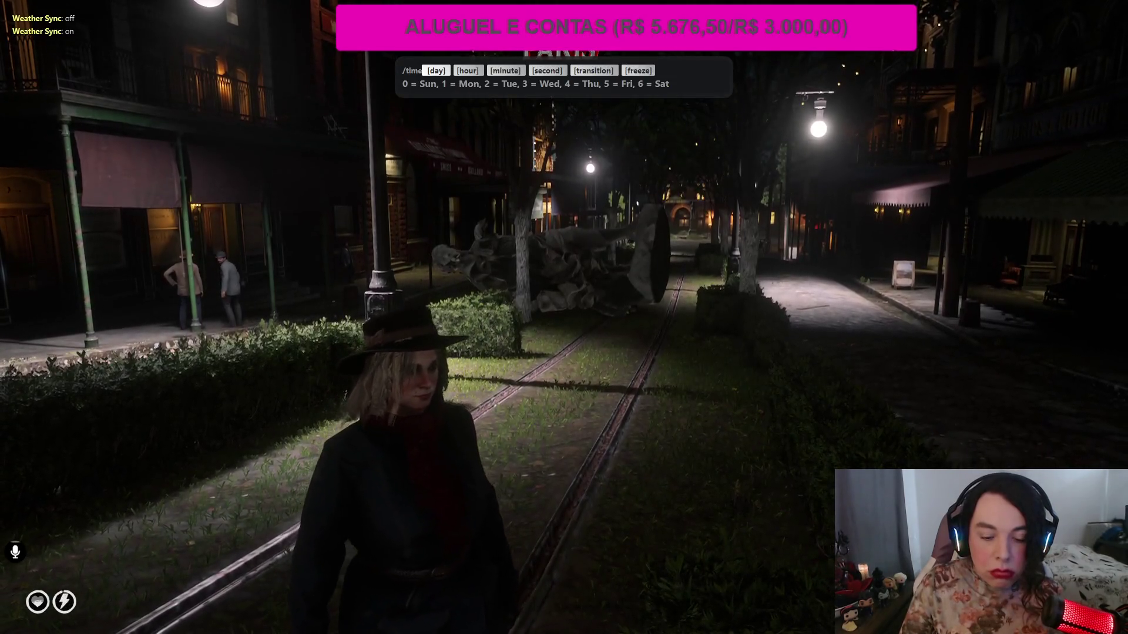
text(0 12 0 0 0 1)
key(Return)
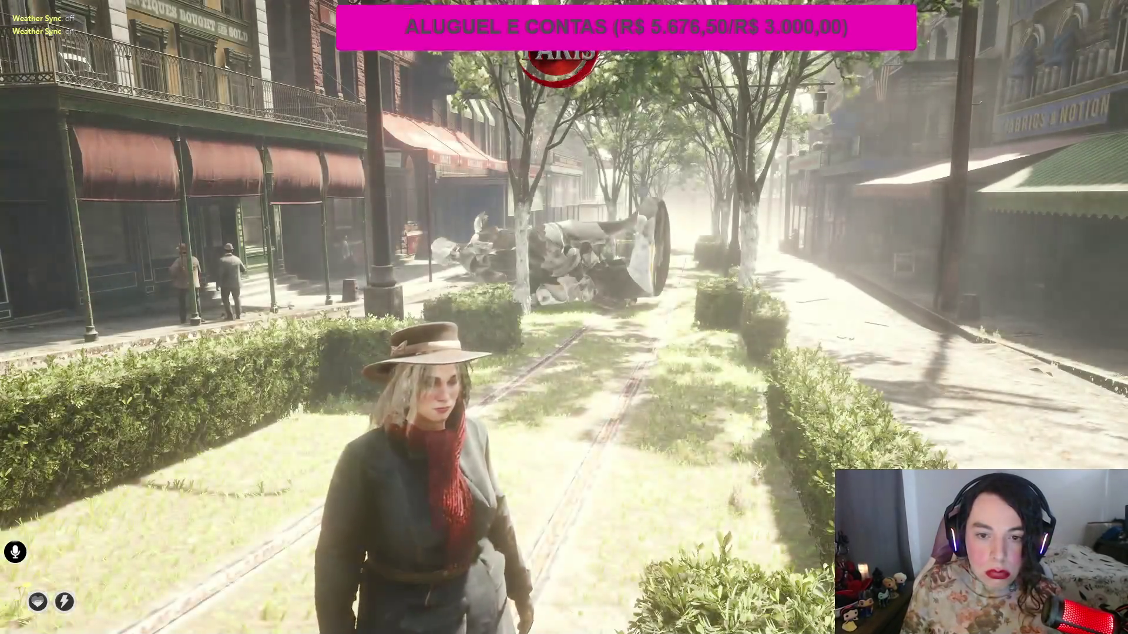
key(w)
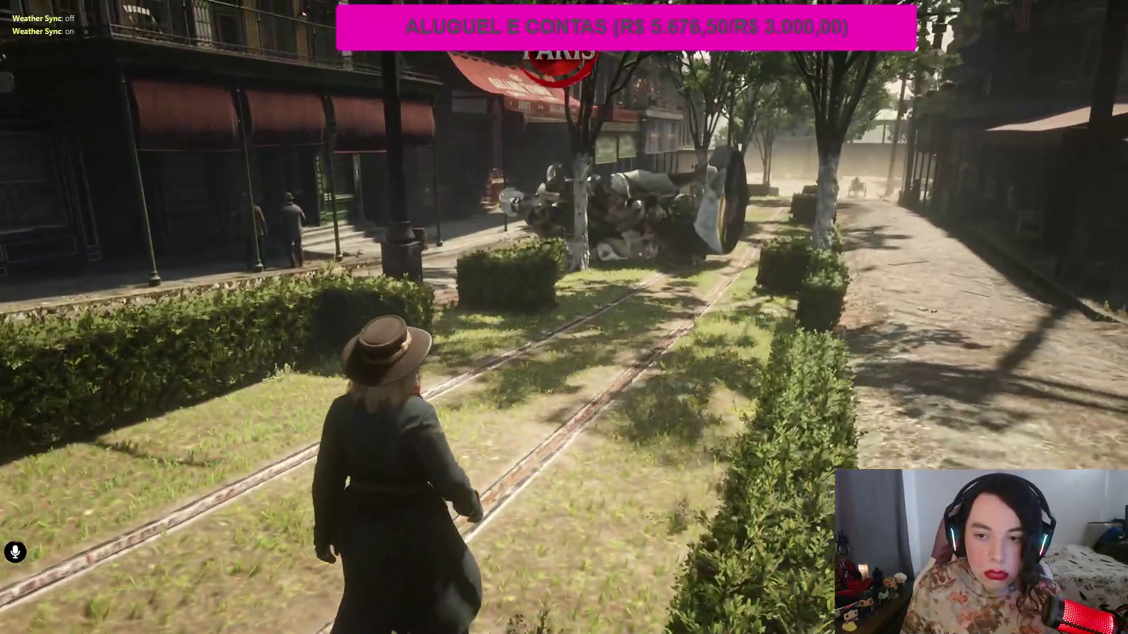
key(w)
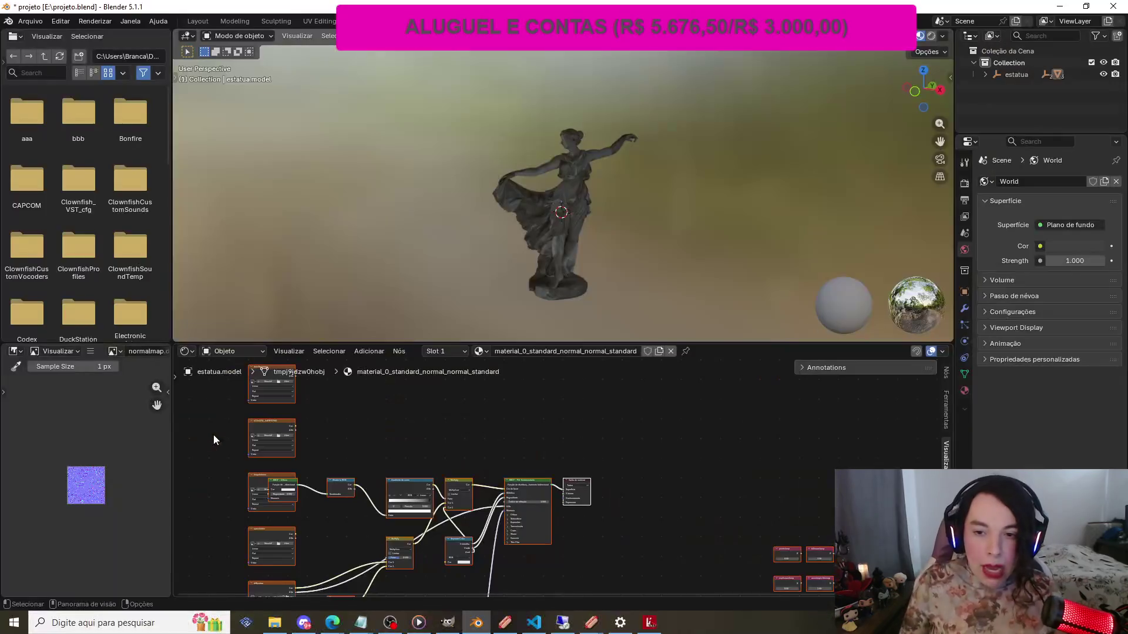
scroll(599, 269, up, 2)
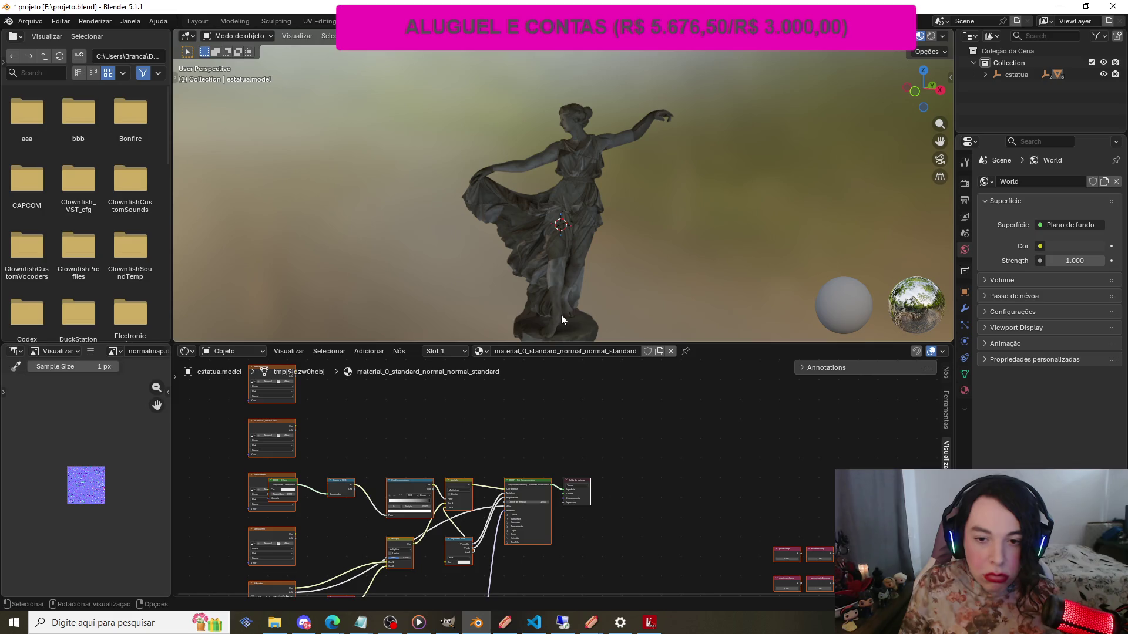
middle_drag(558, 318, 596, 305)
scroll(595, 309, up, 1)
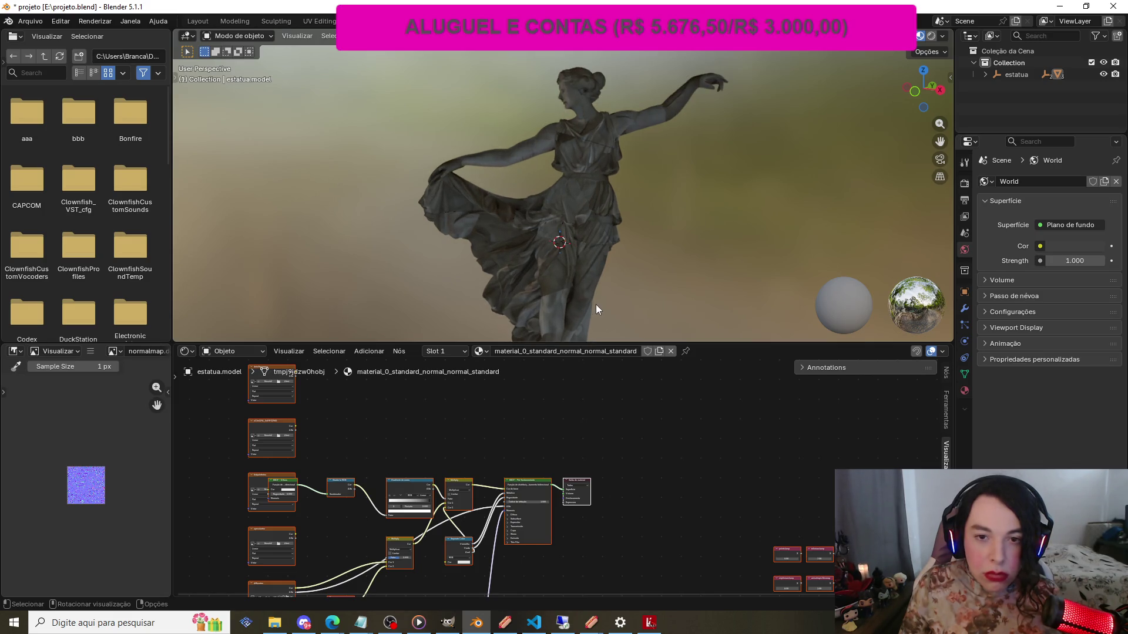
click(648, 622)
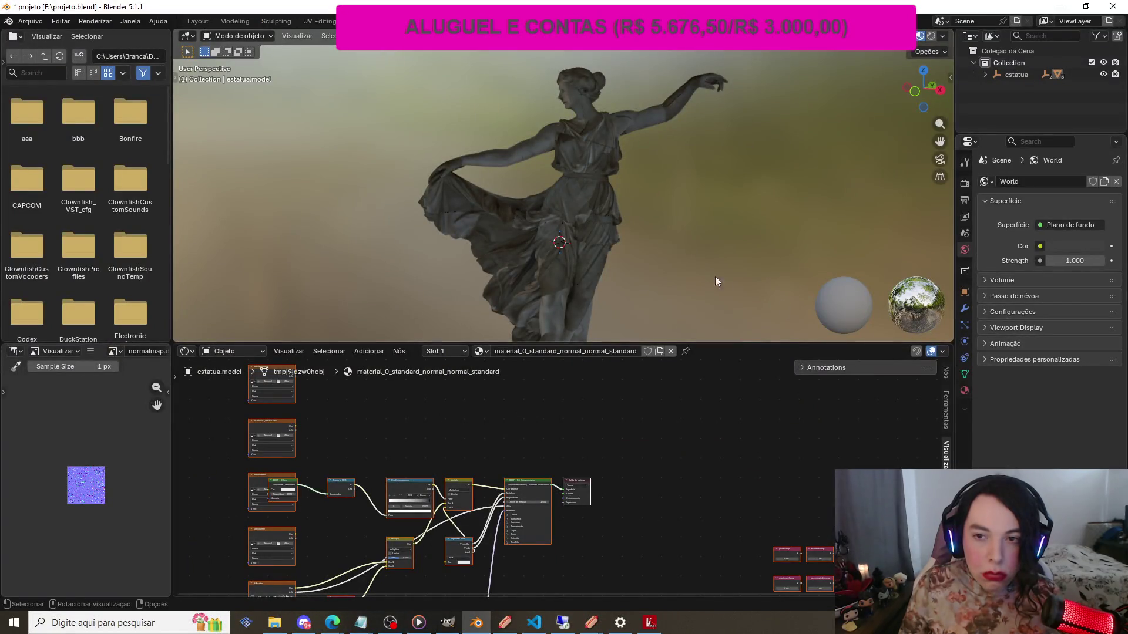
scroll(671, 255, down, 4)
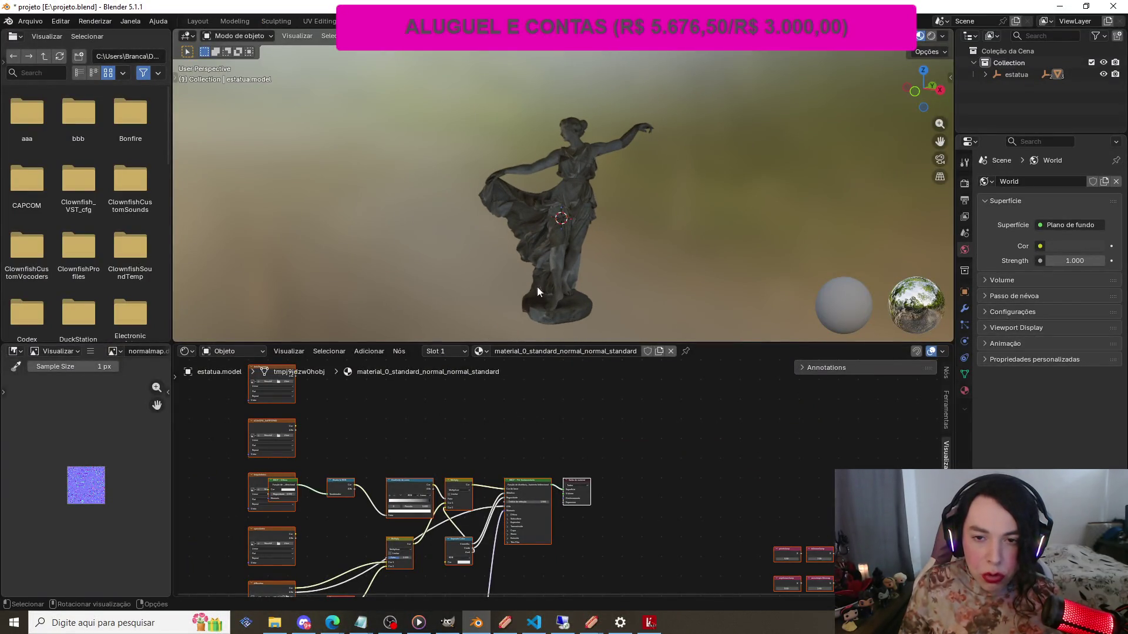
mouse_move(651, 627)
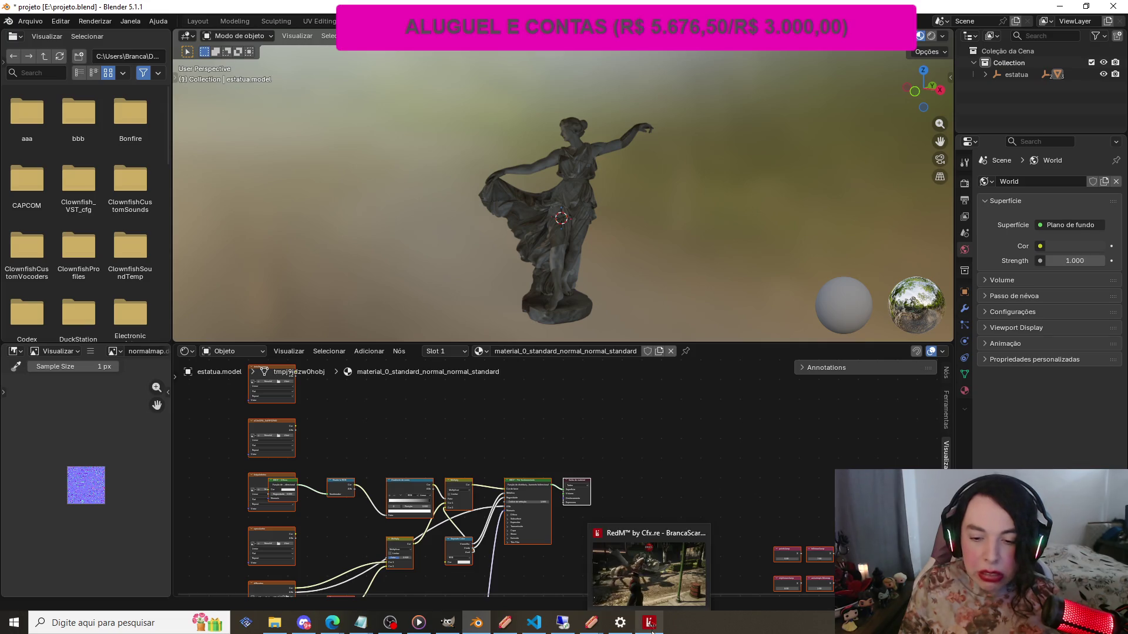
click(662, 541)
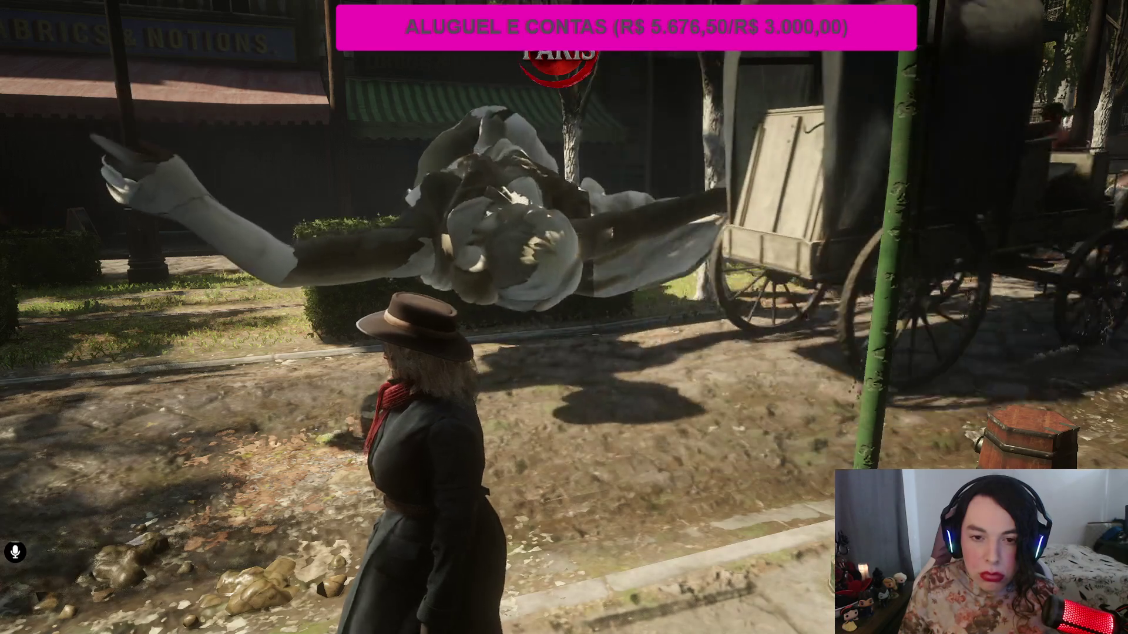
key(alt+Tab)
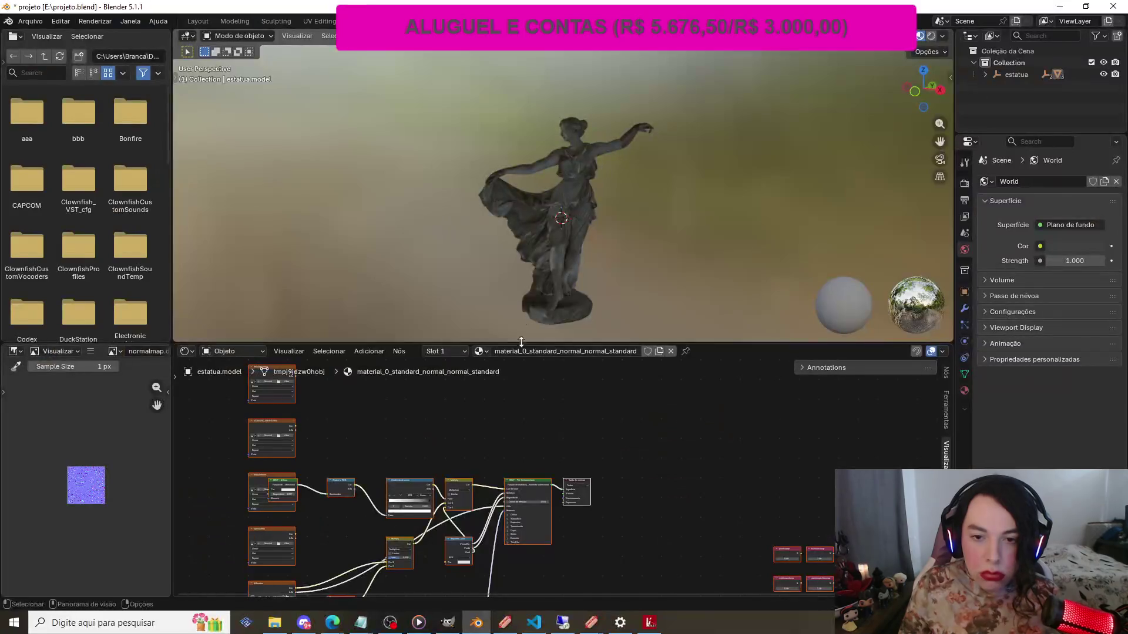
mouse_move(923, 89)
mouse_down()
mouse_move(810, 90)
mouse_move(618, 161)
mouse_up()
scroll(618, 161, up, 5)
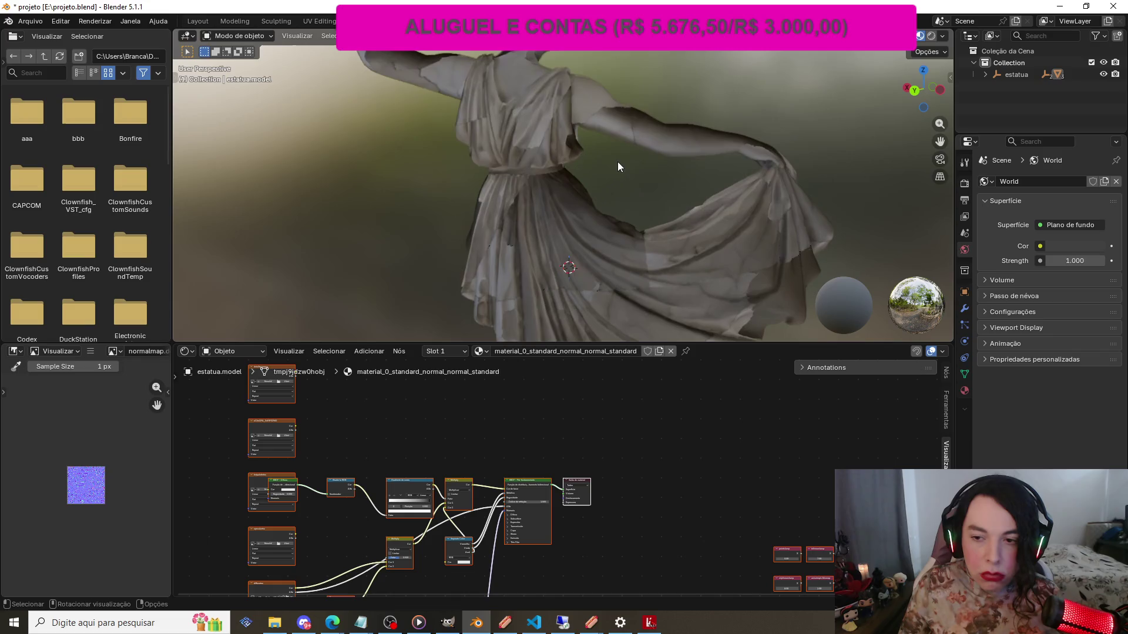
middle_drag(714, 150, 846, 153)
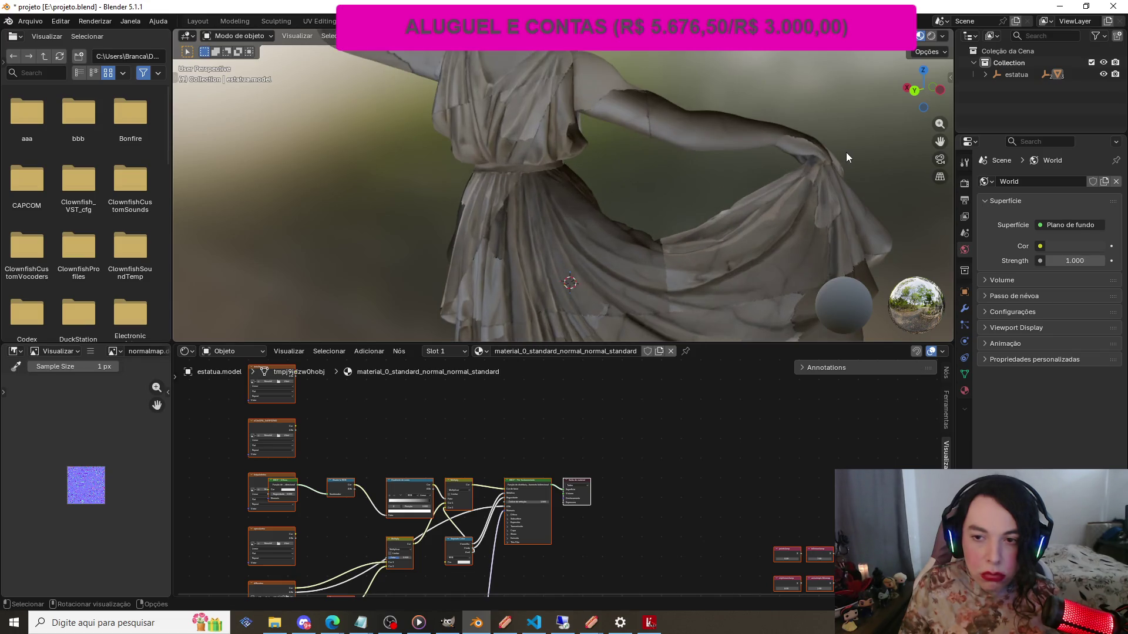
scroll(760, 139, down, 2)
scroll(760, 139, down, 3)
scroll(403, 79, up, 3)
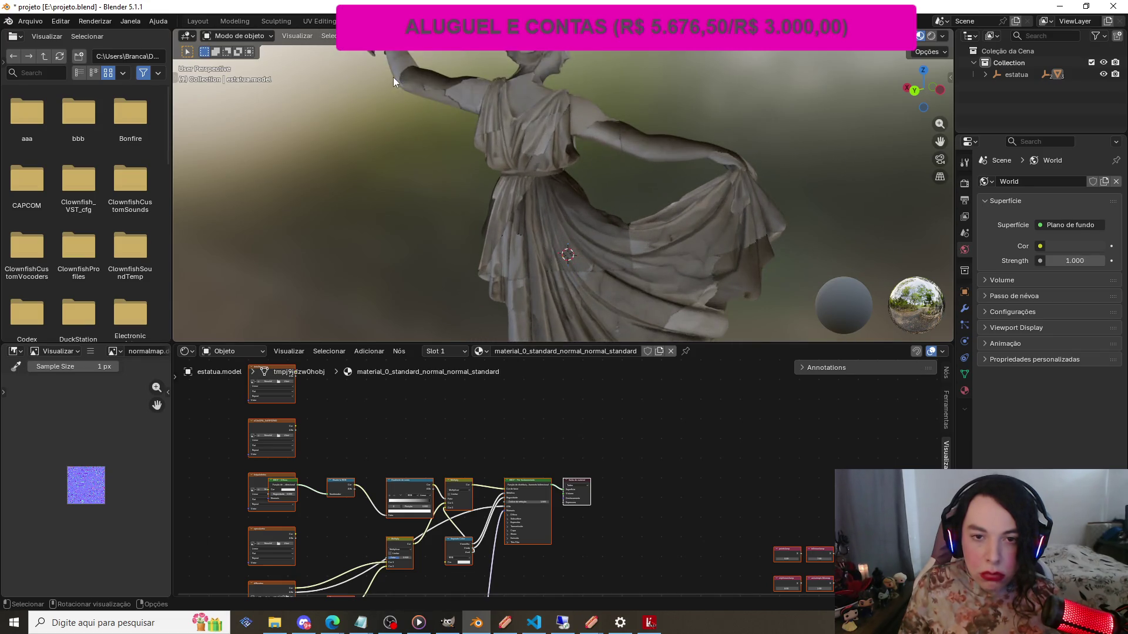
mouse_move(925, 75)
mouse_down()
mouse_move(793, 84)
mouse_move(925, 76)
mouse_up()
mouse_move(941, 140)
mouse_down()
mouse_move(928, 137)
mouse_move(1040, 140)
mouse_move(1016, 140)
mouse_up()
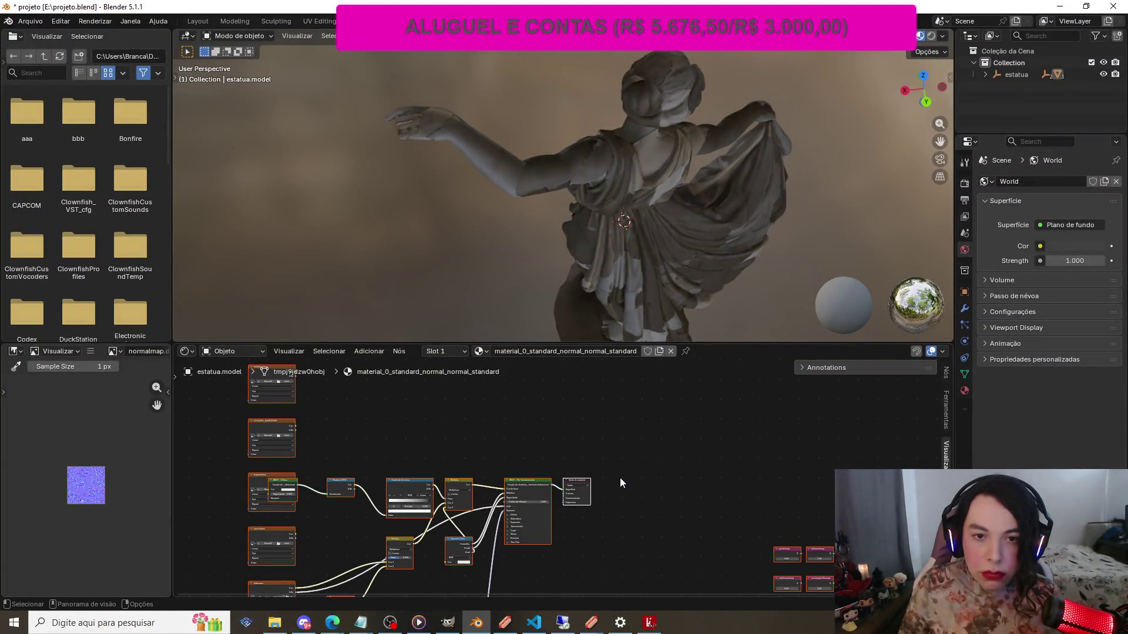
click(649, 623)
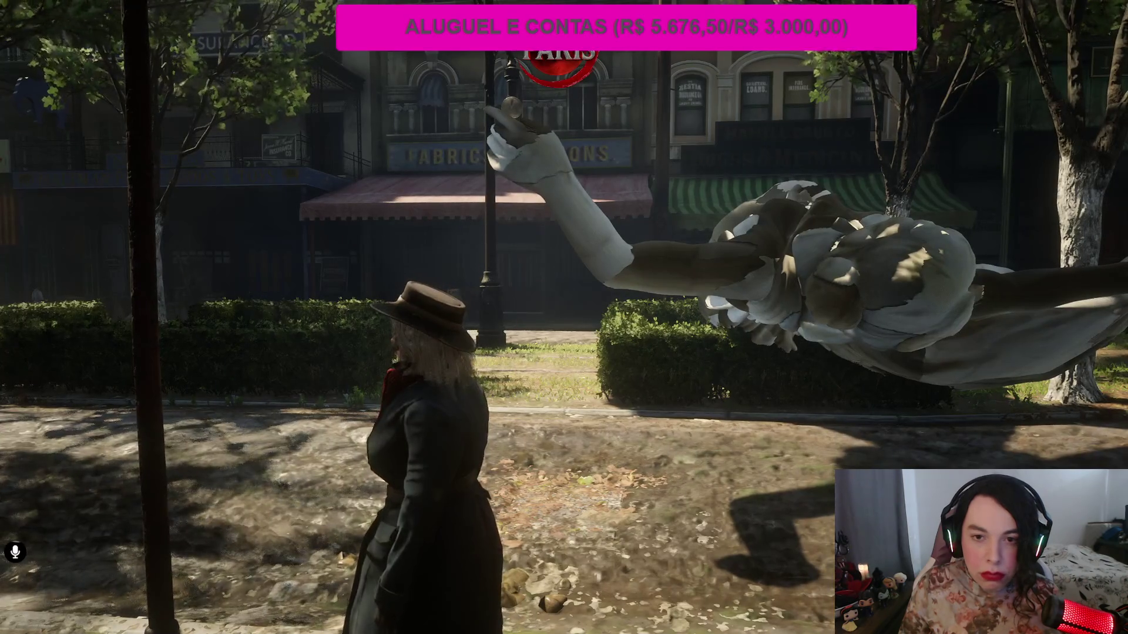
key(alt+Tab)
mouse_move(654, 631)
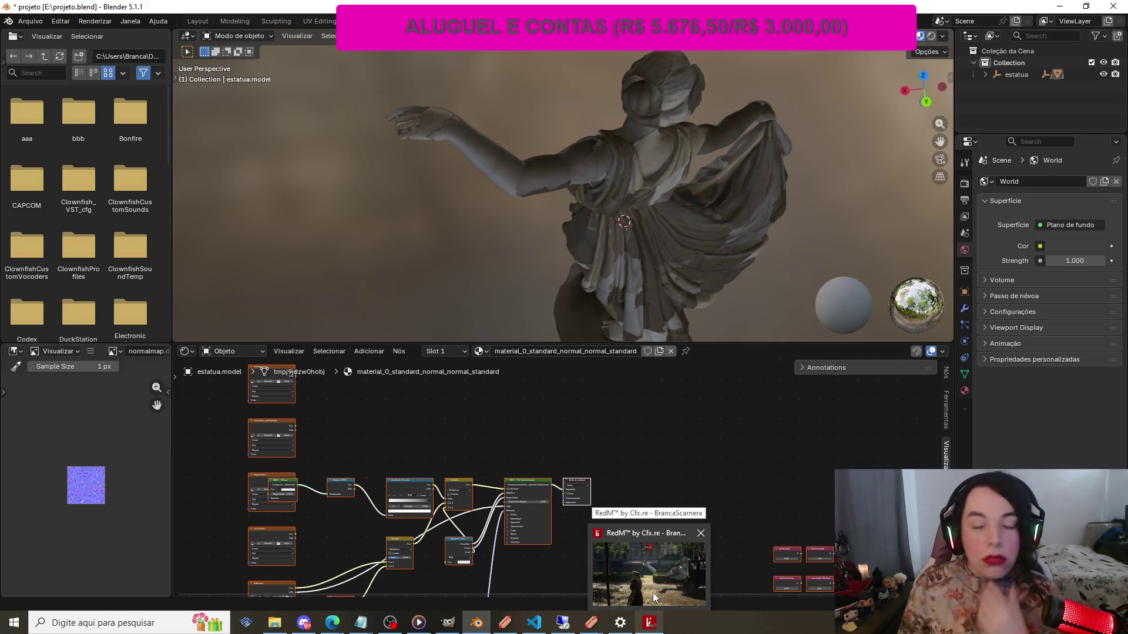
Cut the Normal Map link into the Principled BSDF Normal input, then select and face the statue
click(708, 477)
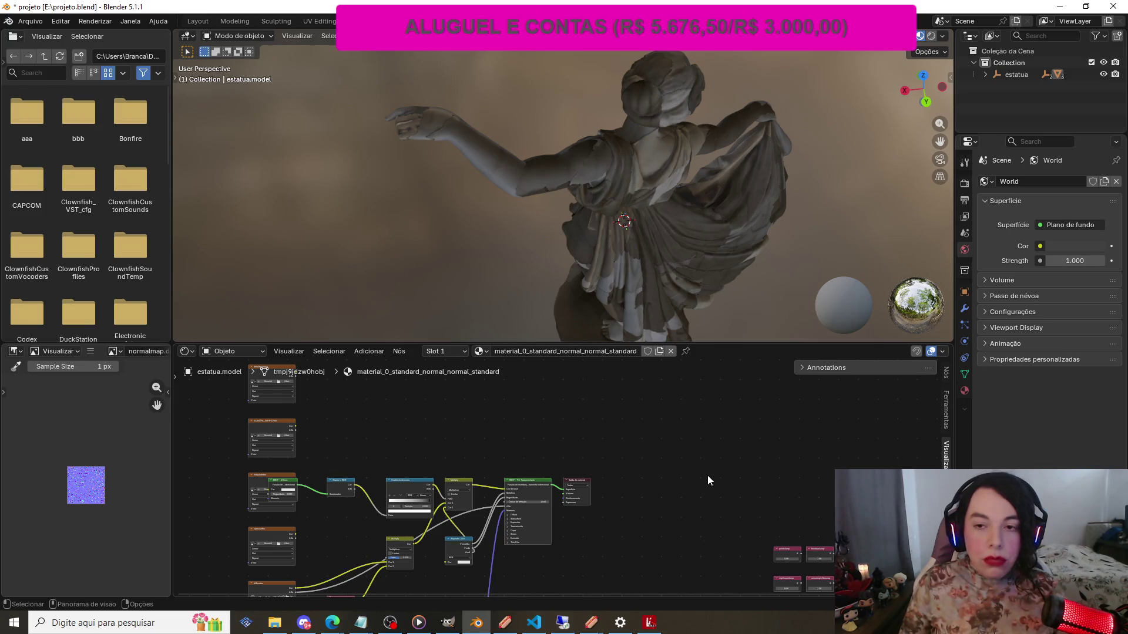
scroll(759, 454, down, 5)
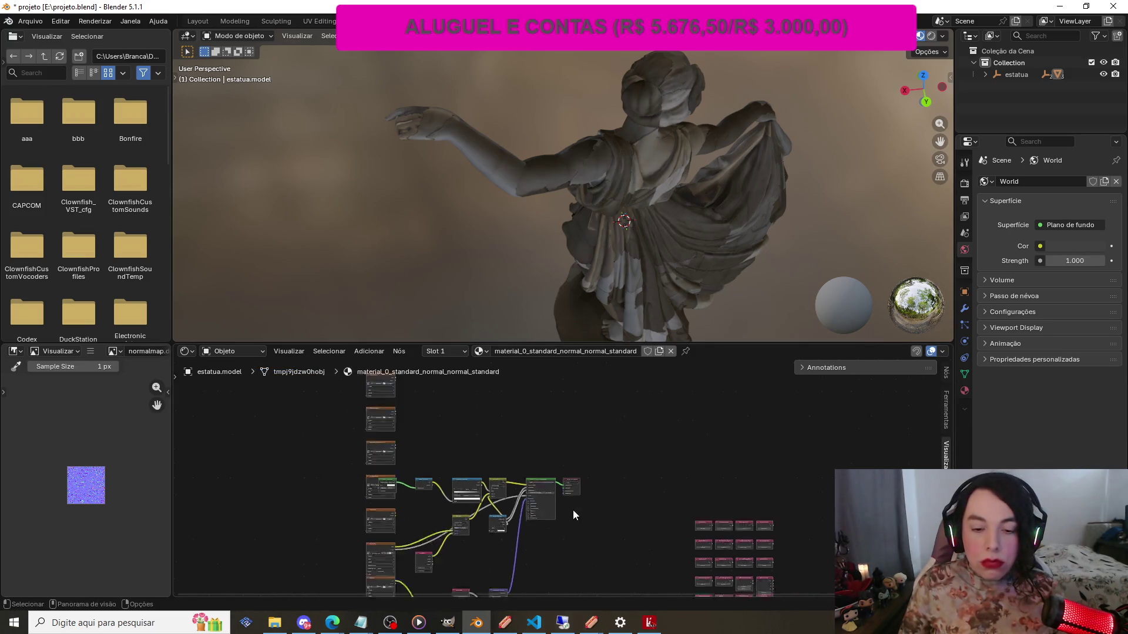
scroll(435, 526, up, 2)
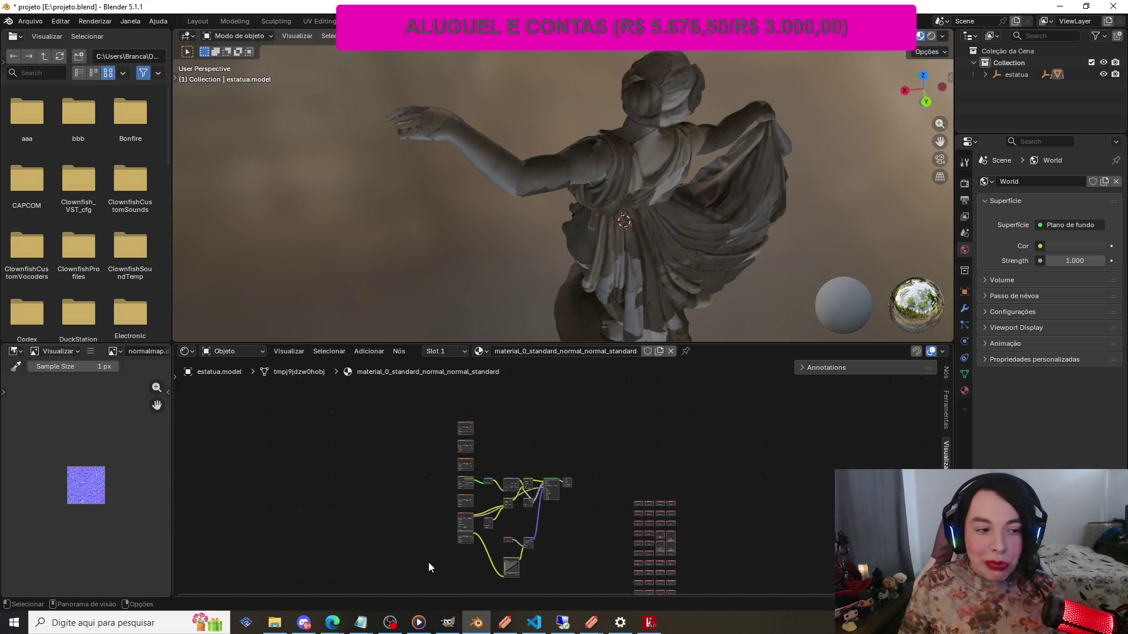
scroll(612, 533, up, 4)
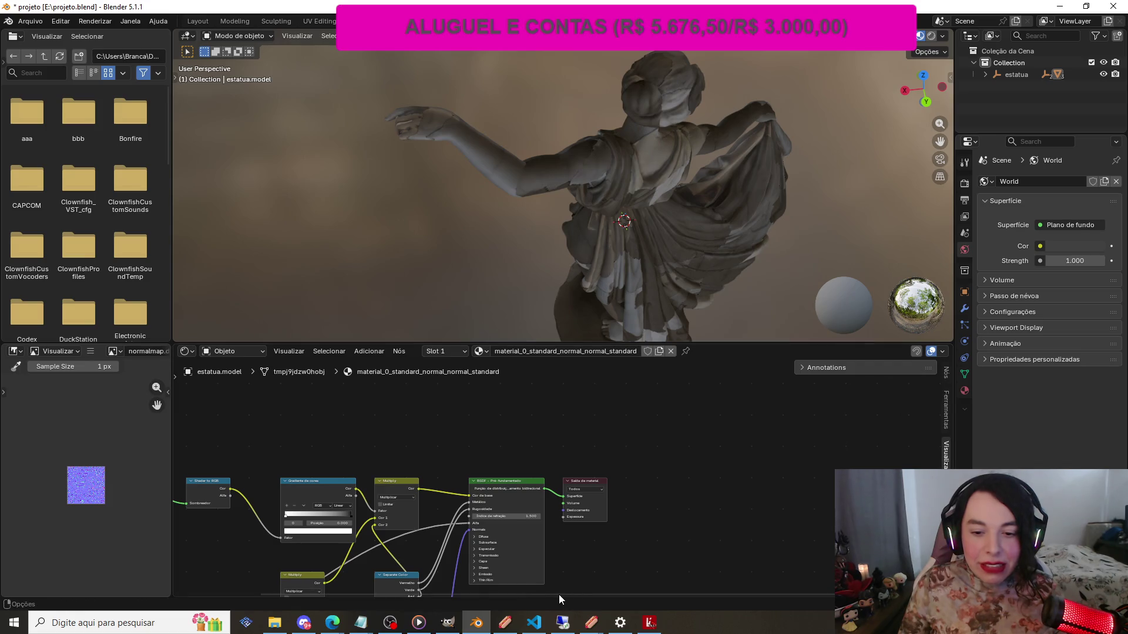
ctrl+scroll(391, 569, left, 8)
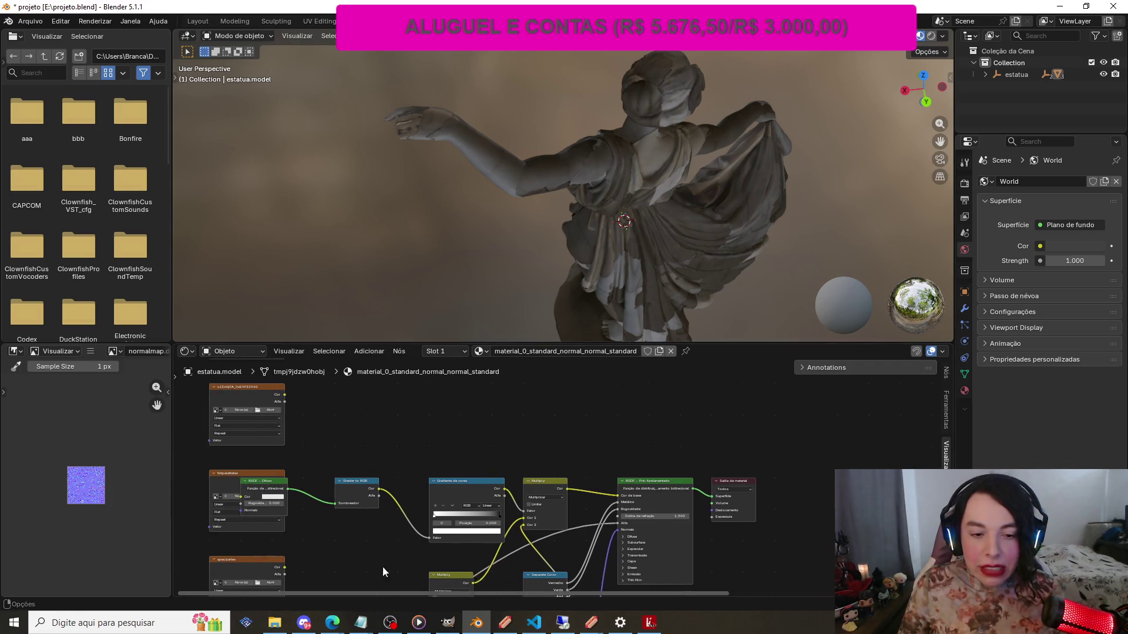
scroll(643, 516, down, 7)
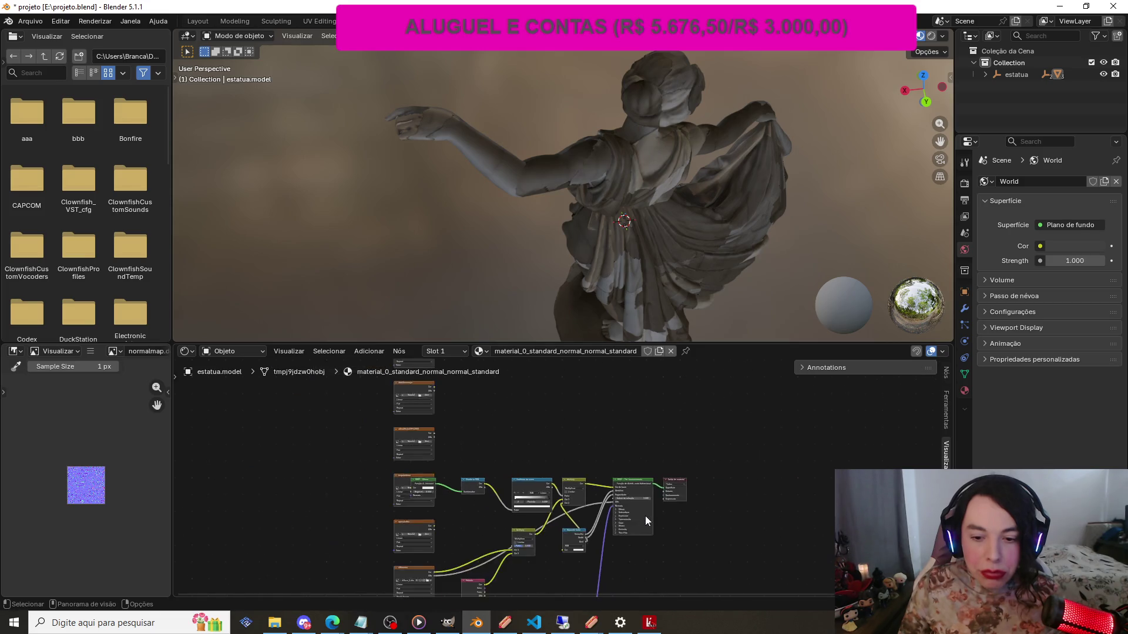
scroll(601, 506, up, 1)
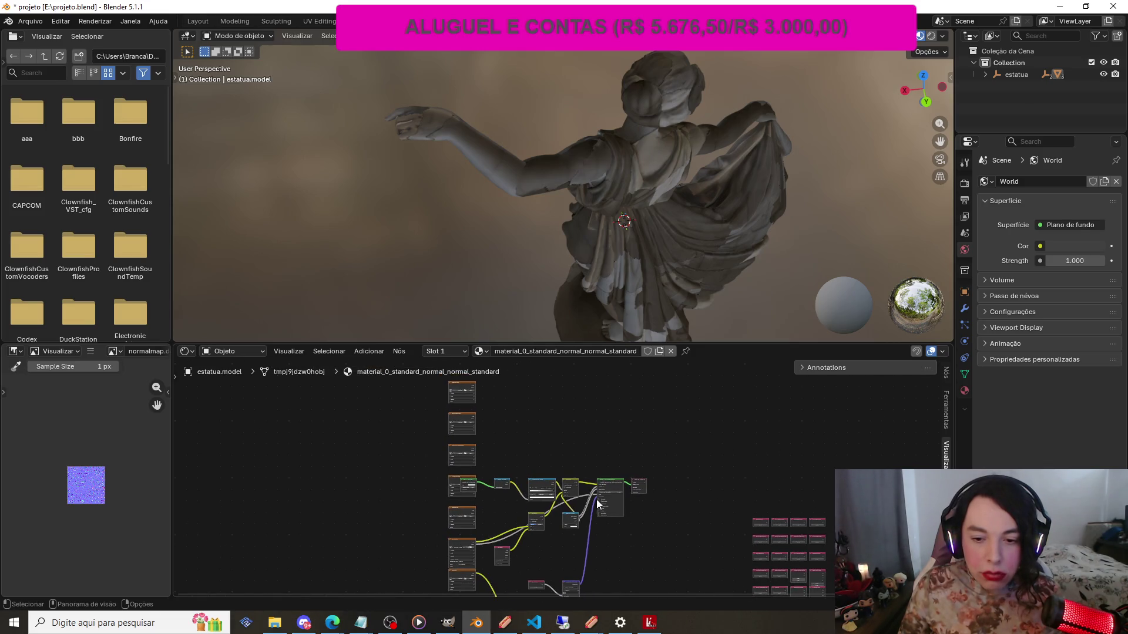
scroll(598, 504, up, 3)
drag(619, 509, 613, 549)
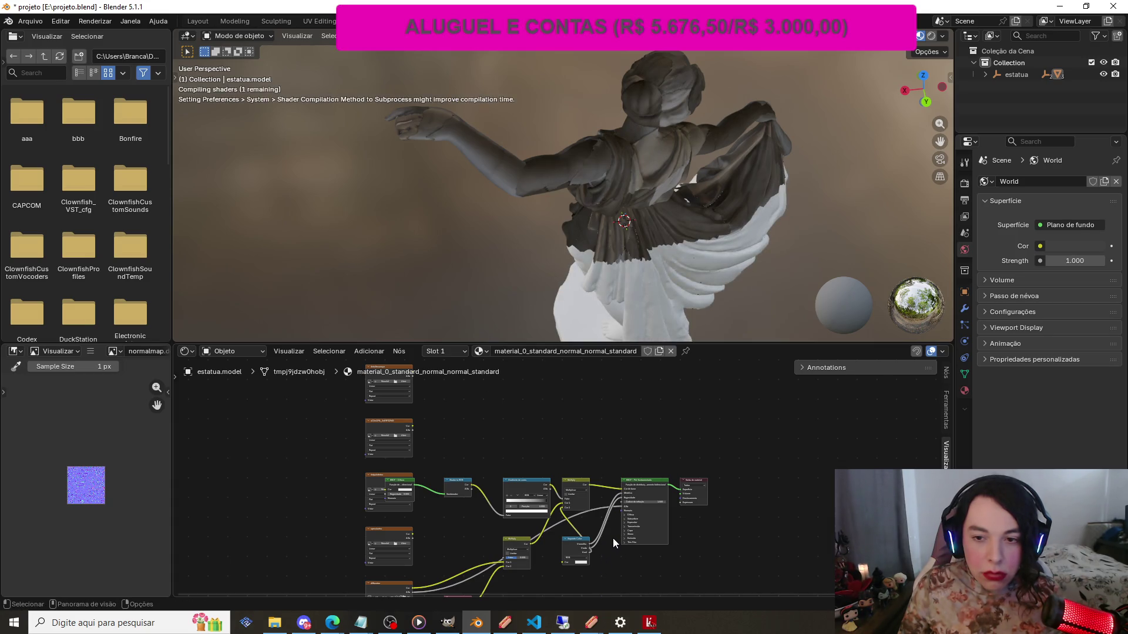
scroll(612, 535, down, 1)
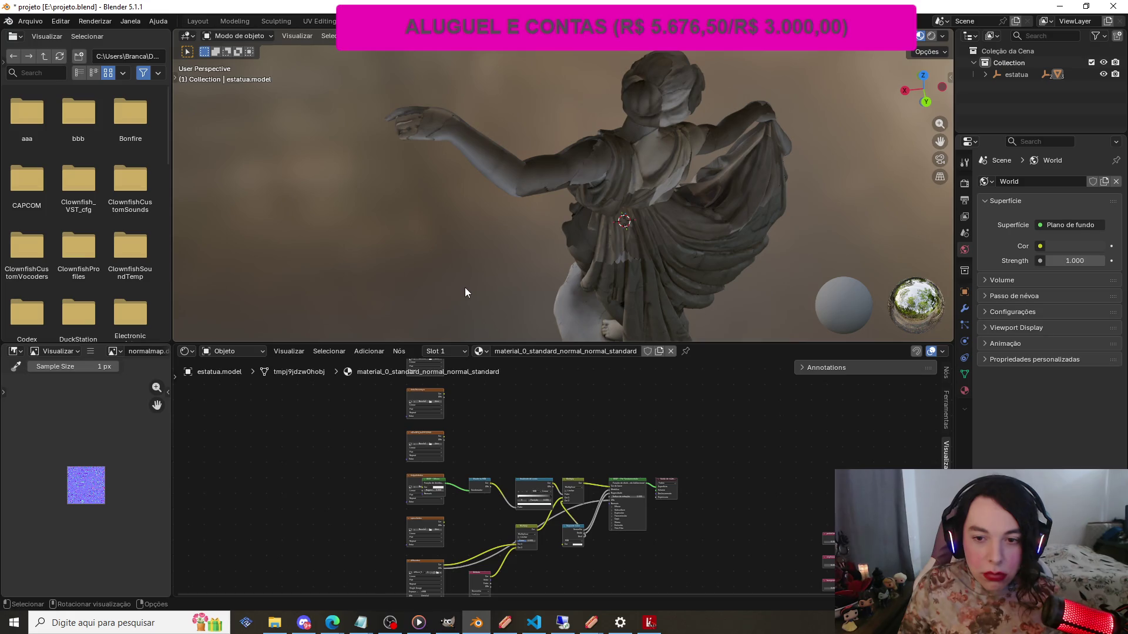
scroll(464, 262, down, 2)
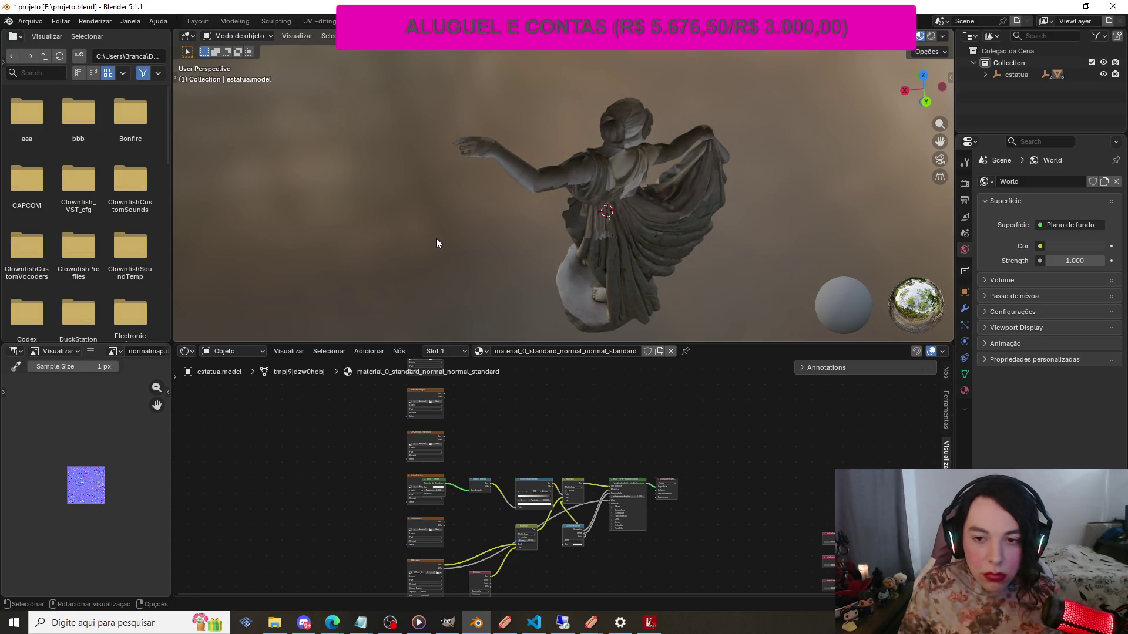
click(675, 269)
mouse_move(946, 93)
mouse_down()
mouse_move(911, 55)
mouse_move(728, 104)
mouse_up()
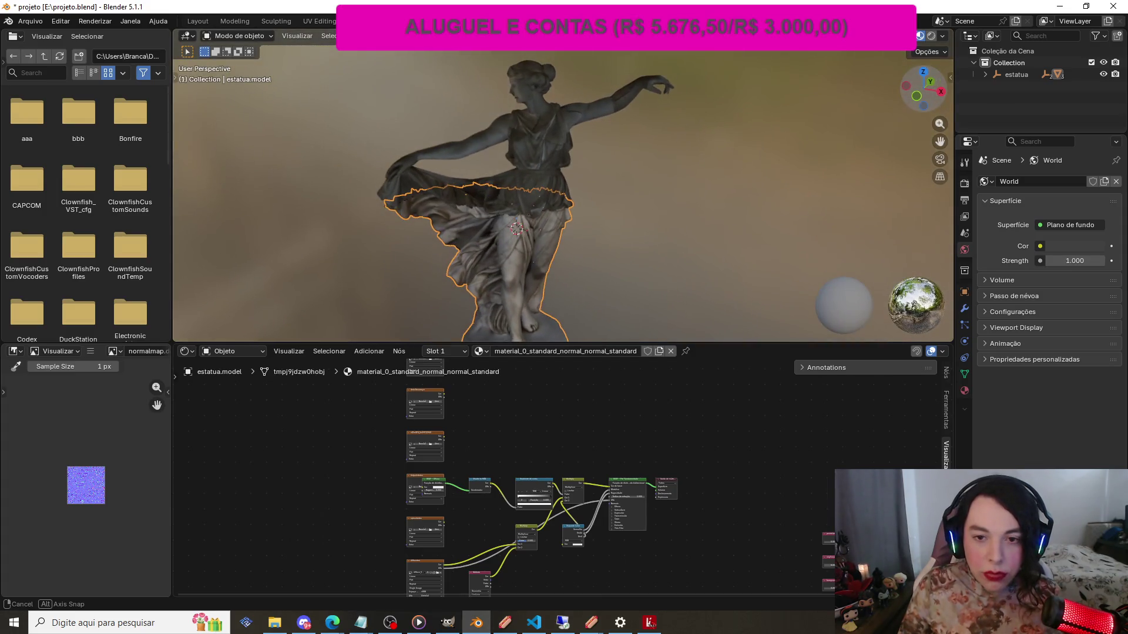
Disconnect the normal map from the shader of the other statue part, estatua.model.001
click(533, 127)
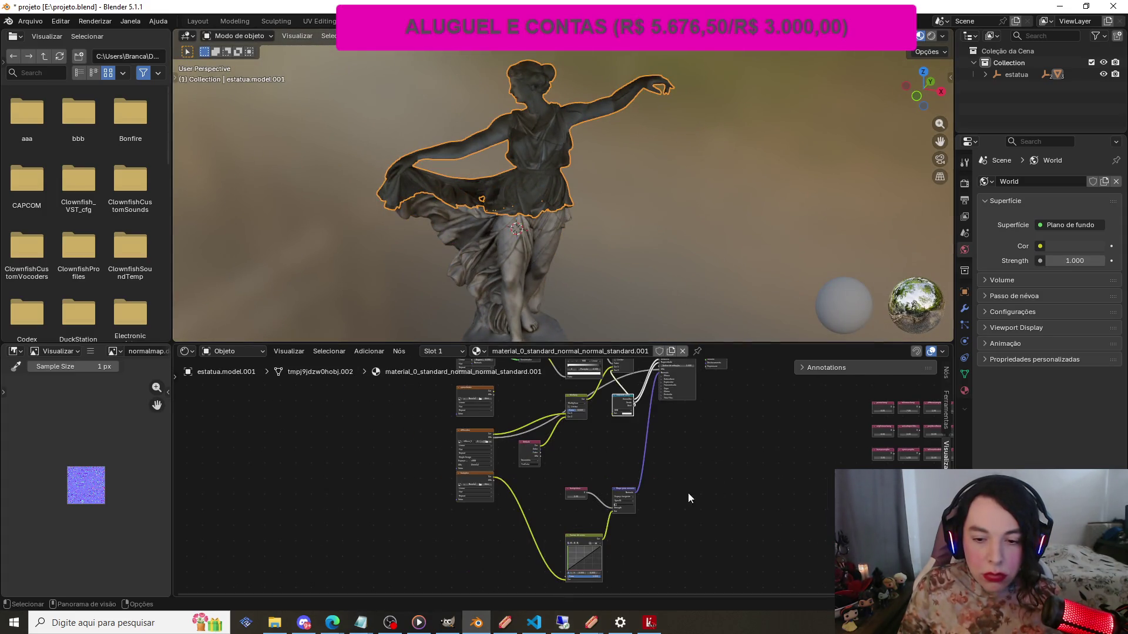
drag(644, 495, 649, 488)
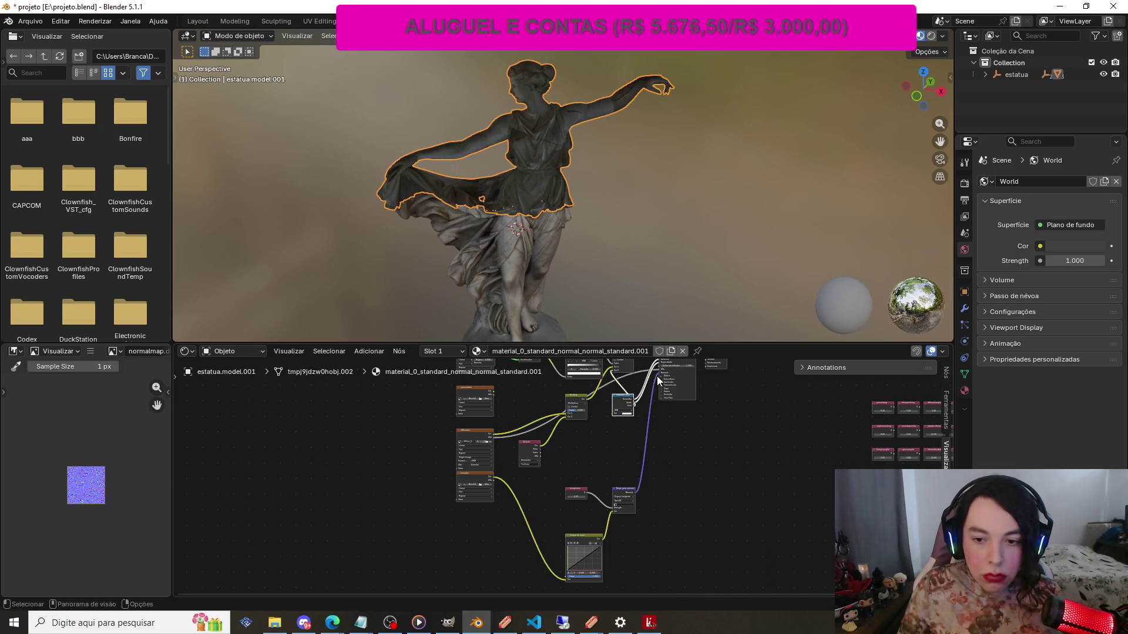
drag(658, 372, 660, 460)
click(683, 221)
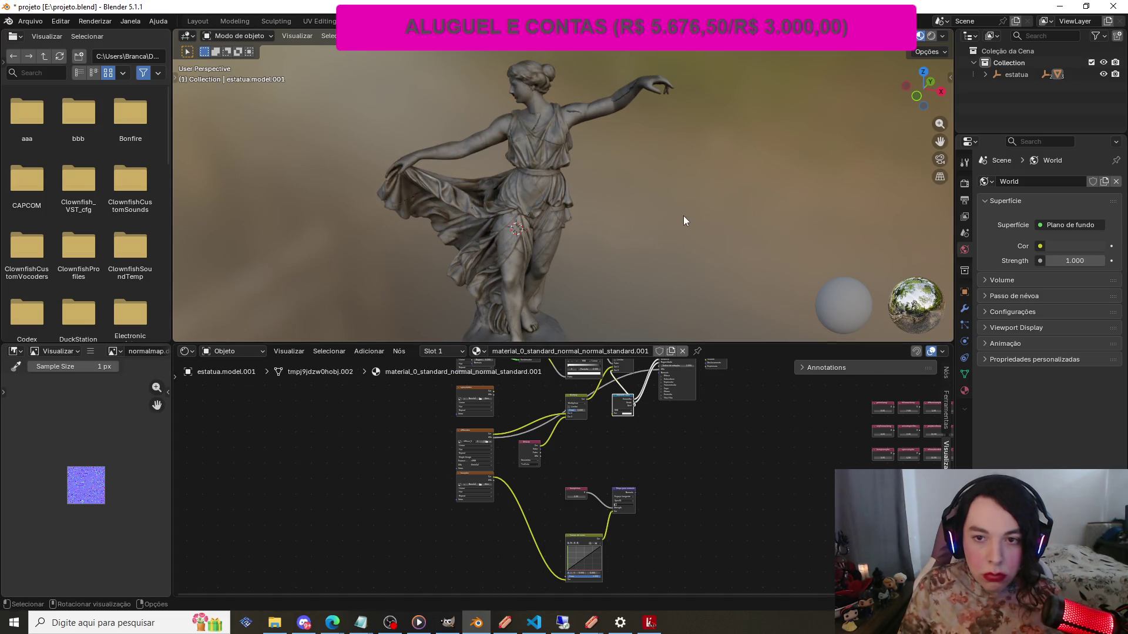
Box-select and delete the lower Image Texture, Normal Map and Curves nodes
scroll(683, 221, down, 3)
scroll(684, 221, up, 2)
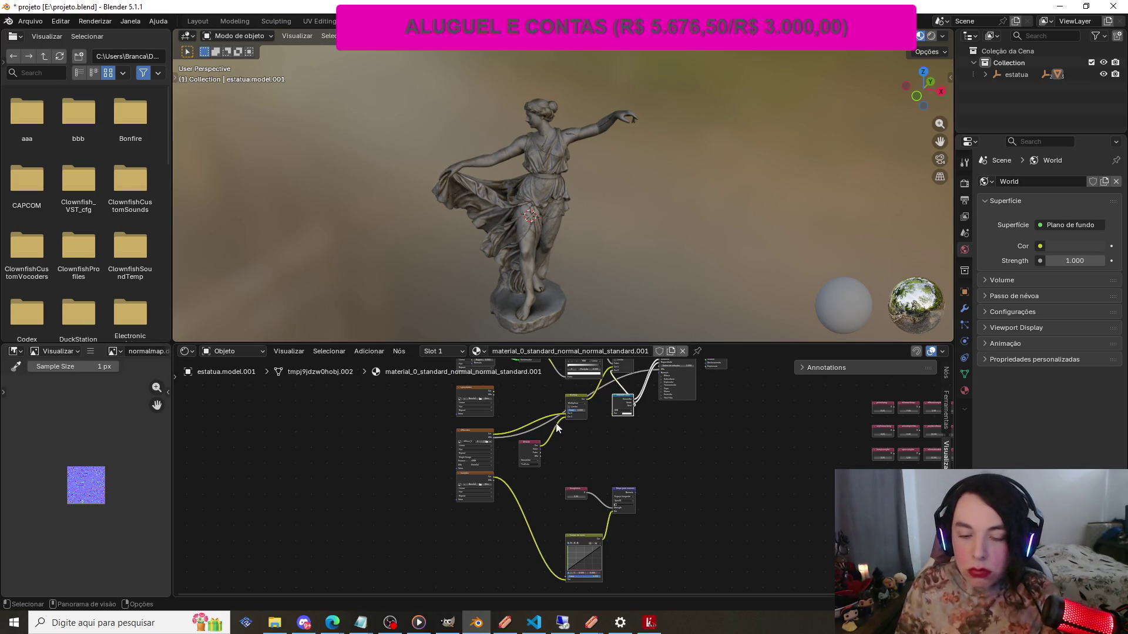
click(477, 390)
scroll(477, 391, down, 3)
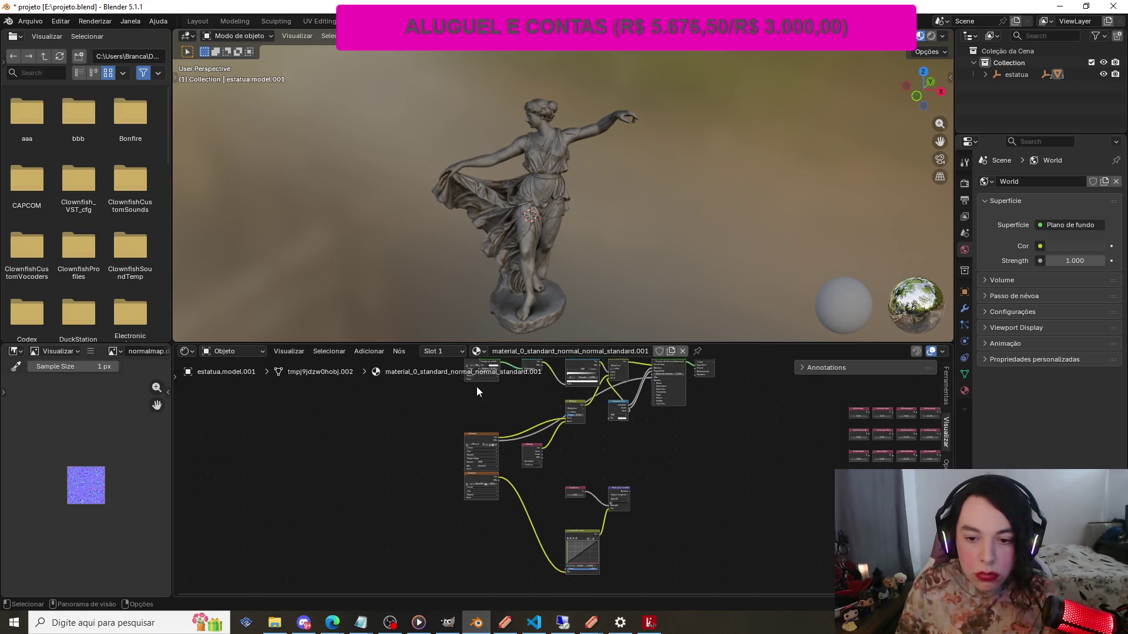
scroll(477, 387, down, 2)
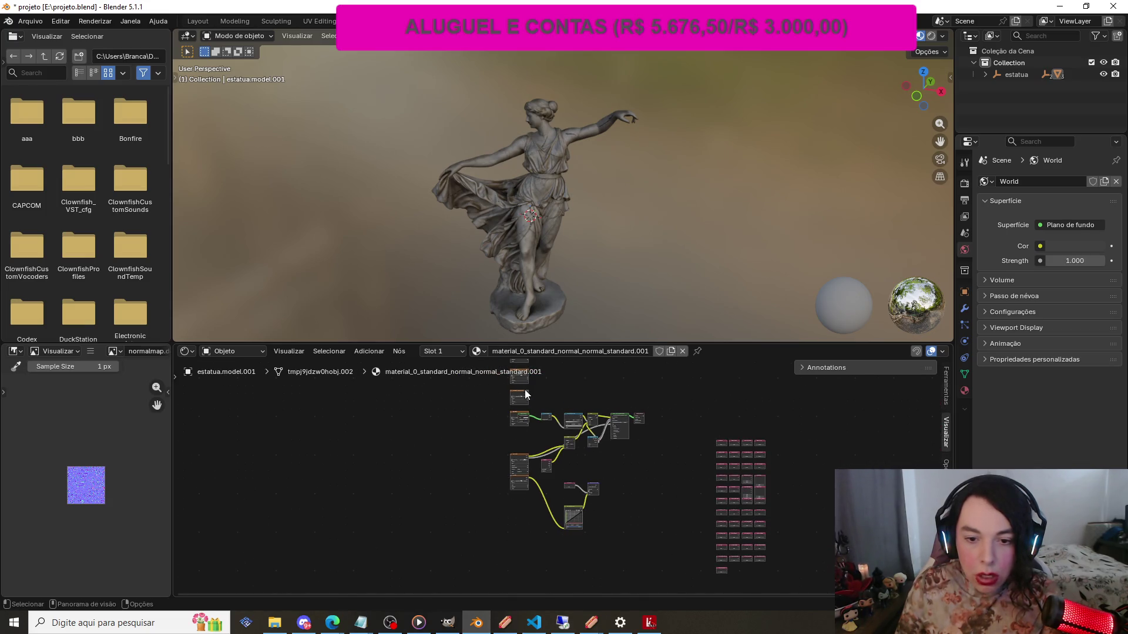
scroll(537, 390, down, 2)
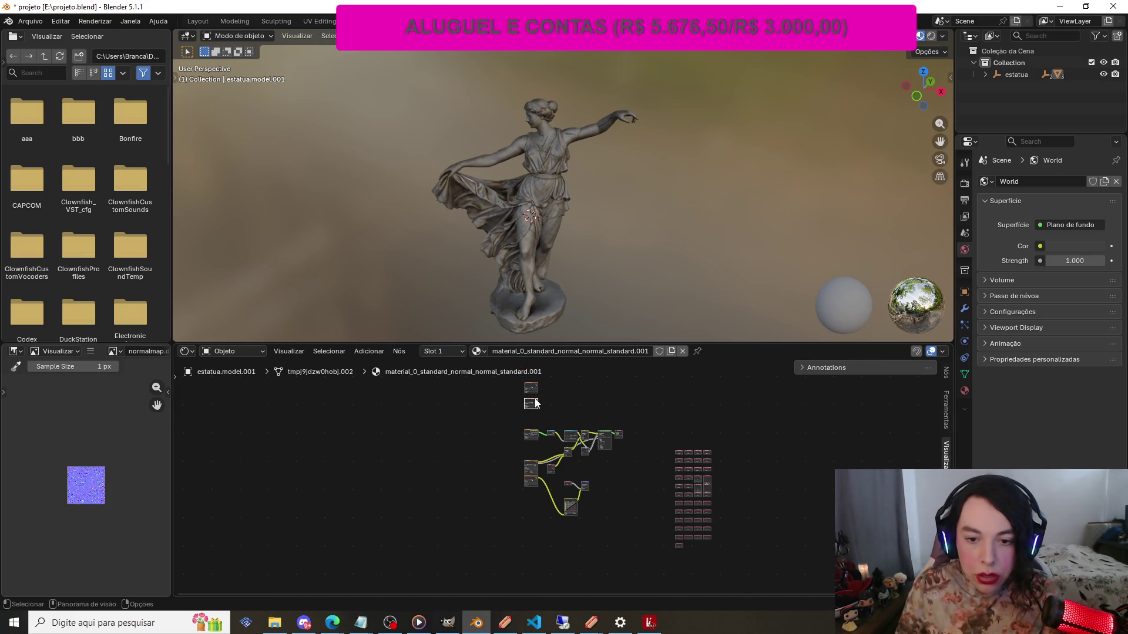
scroll(407, 464, up, 3)
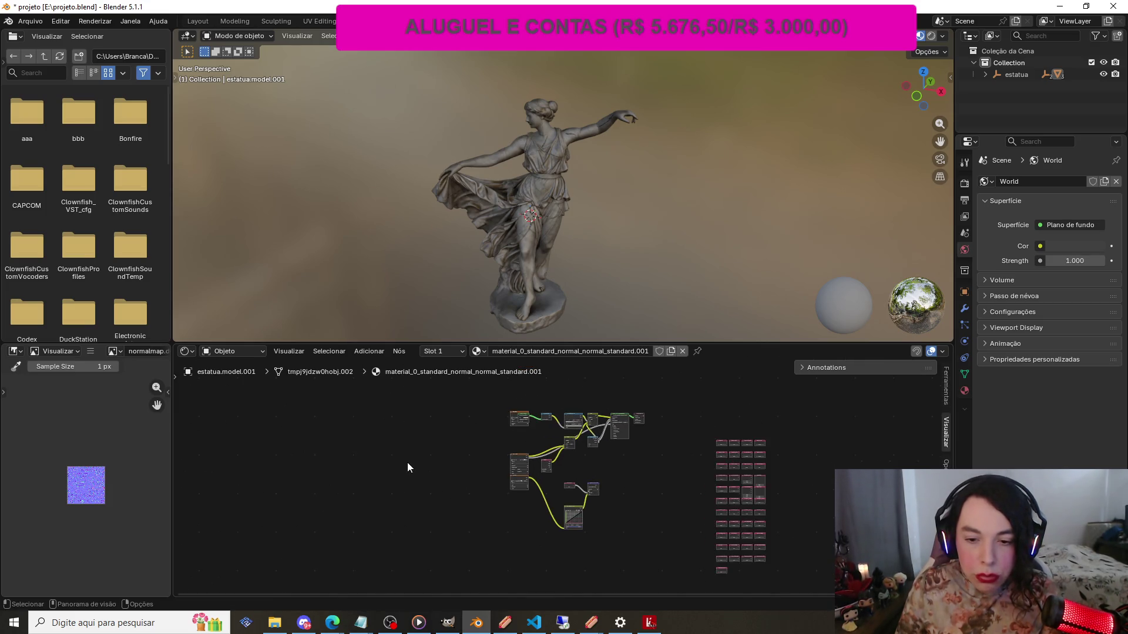
scroll(417, 446, up, 1)
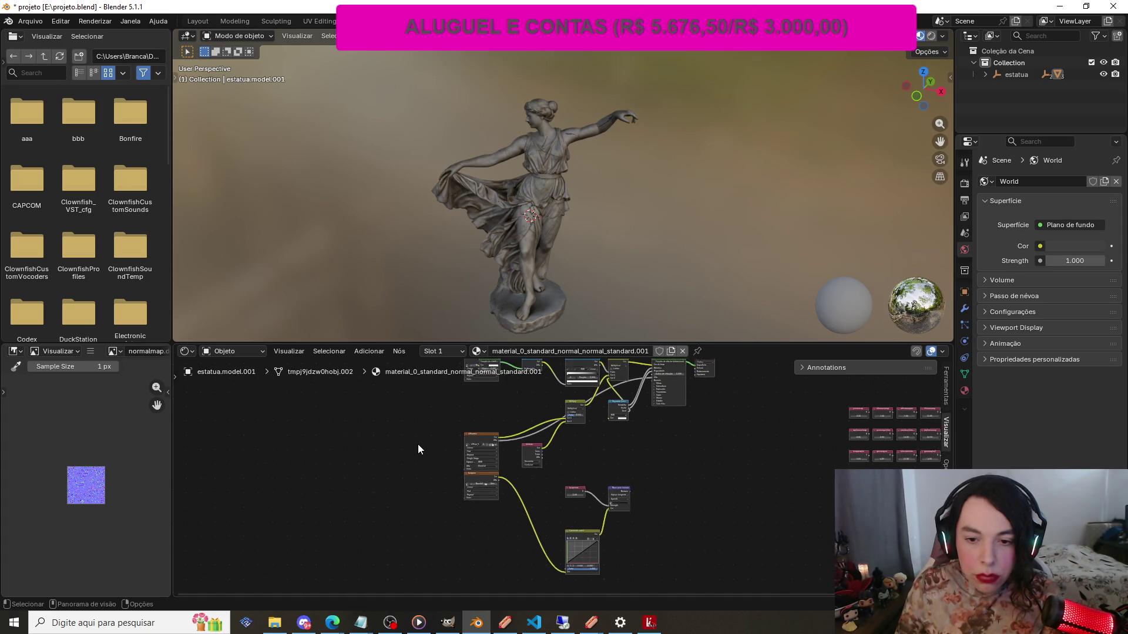
scroll(561, 474, down, 2)
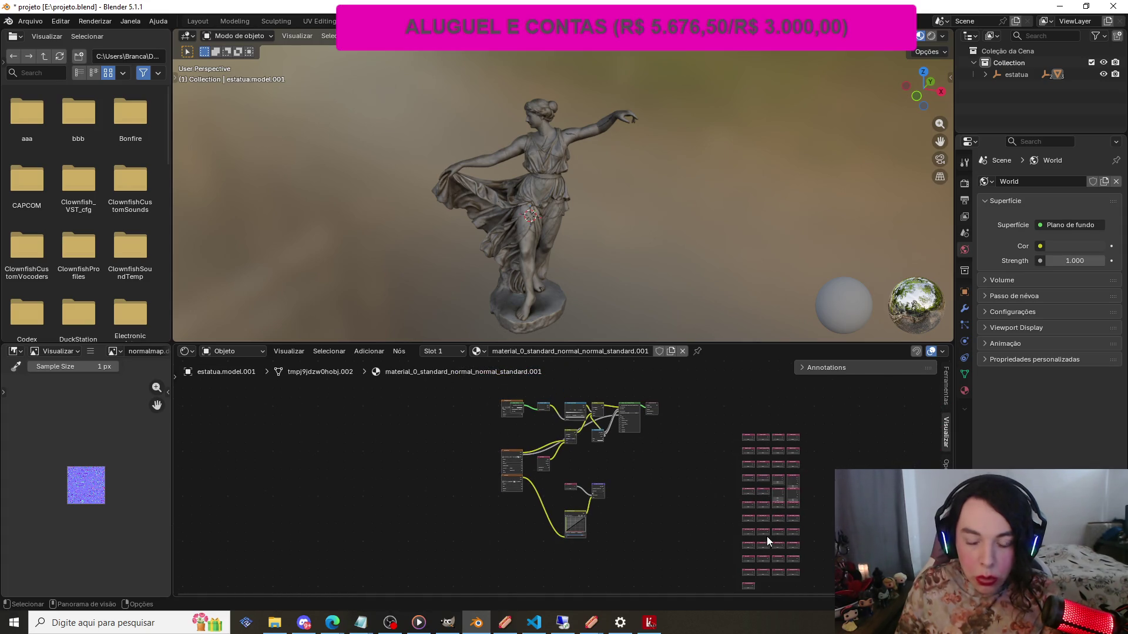
scroll(767, 536, down, 1)
scroll(765, 527, up, 1)
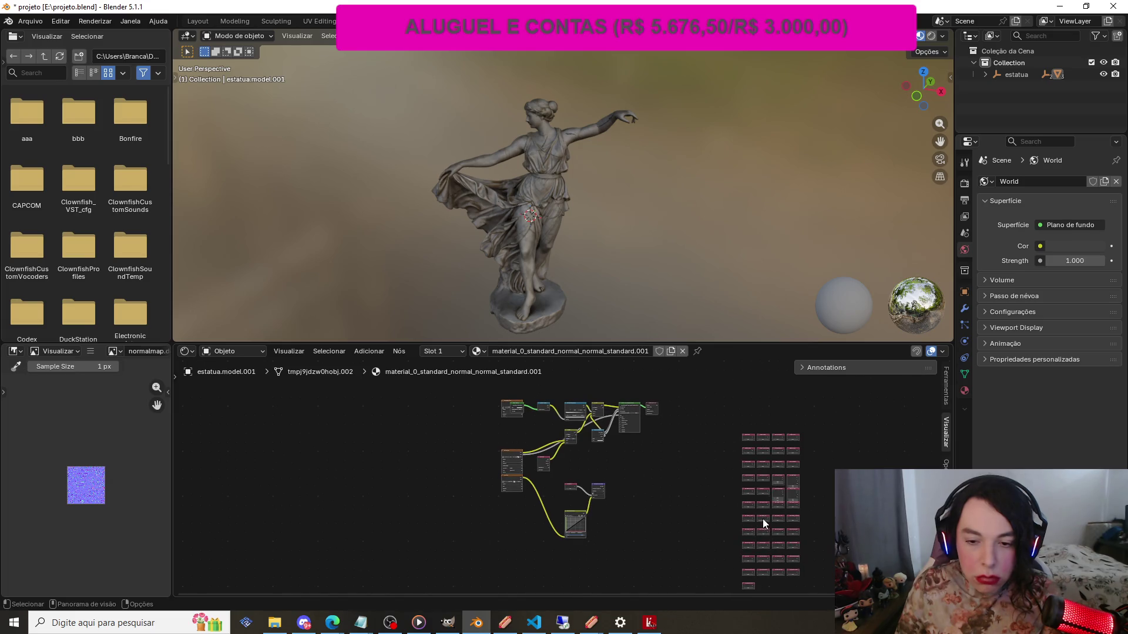
scroll(559, 516, up, 2)
scroll(490, 502, down, 1)
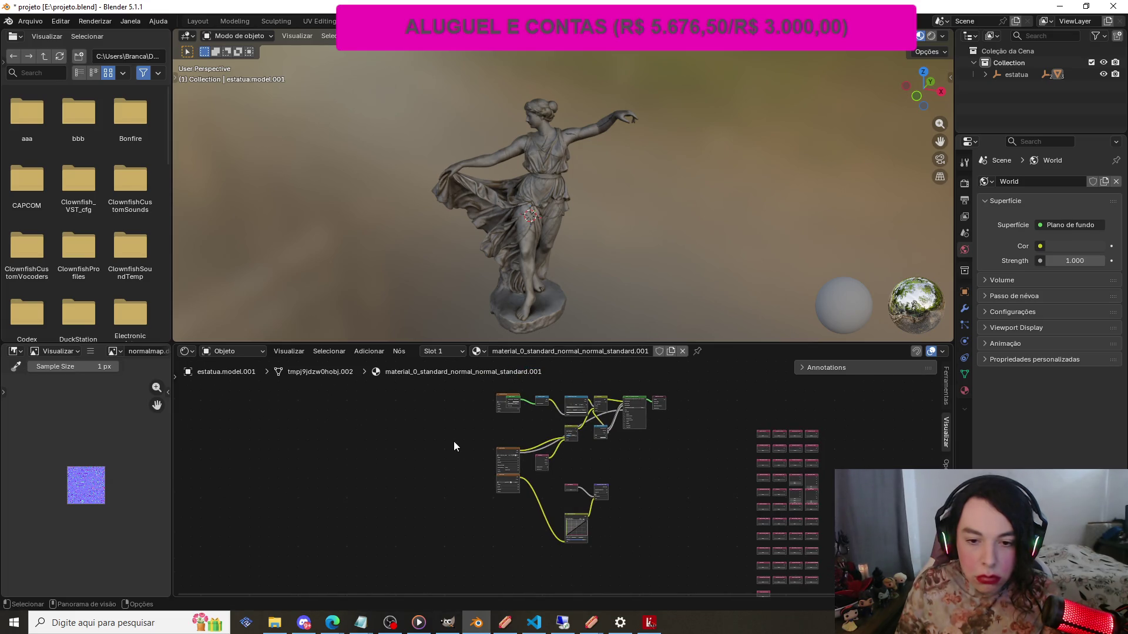
scroll(454, 442, up, 1)
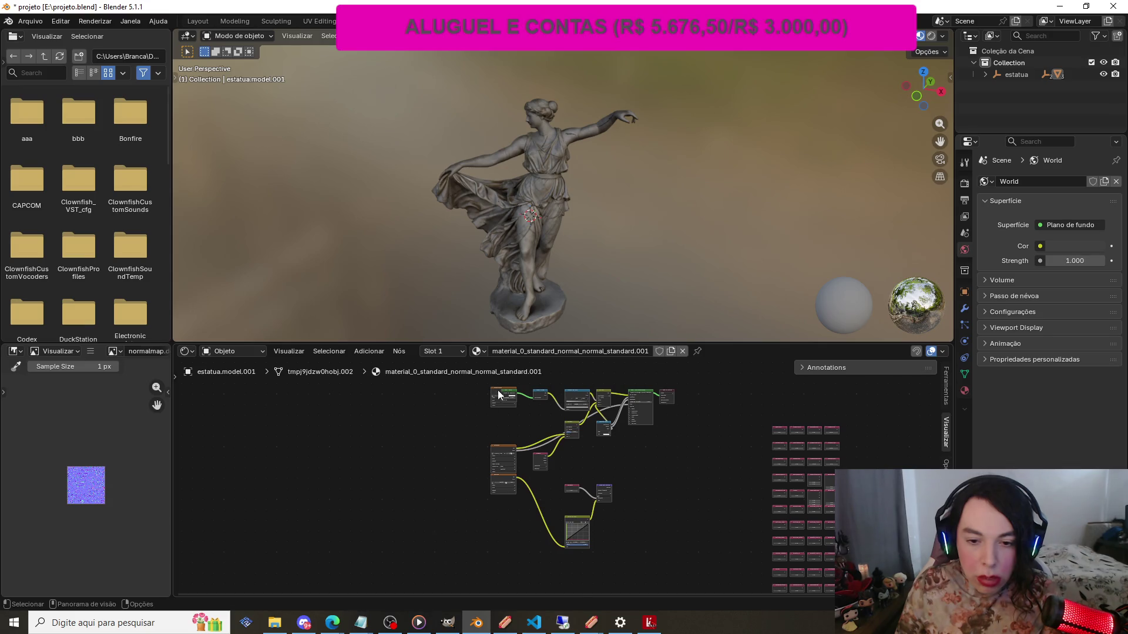
scroll(419, 467, up, 2)
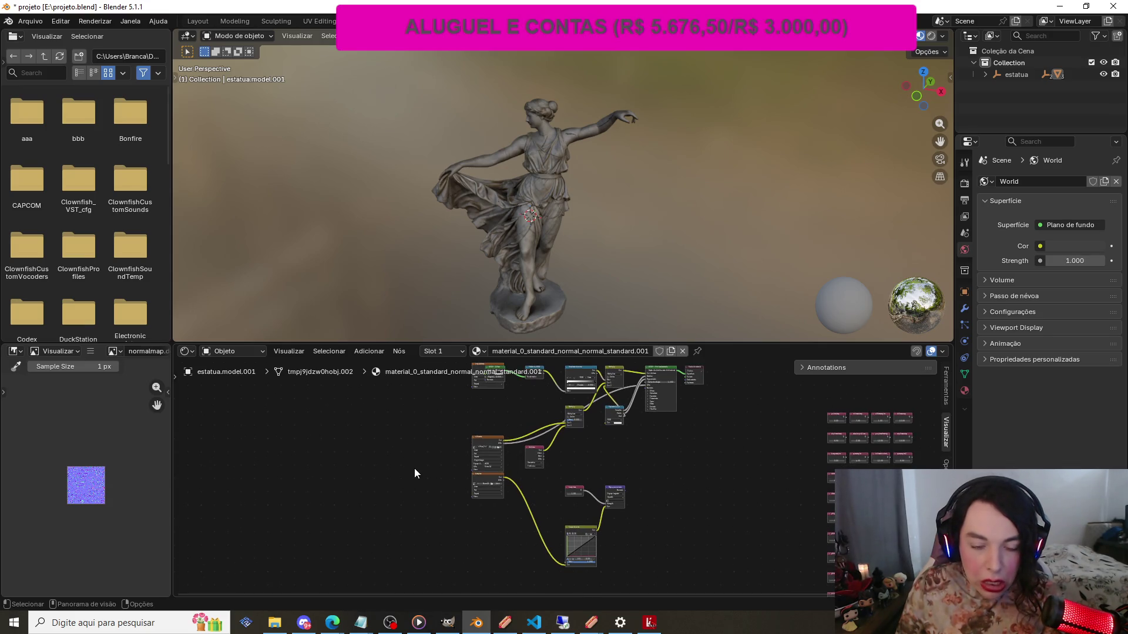
scroll(646, 423, up, 1)
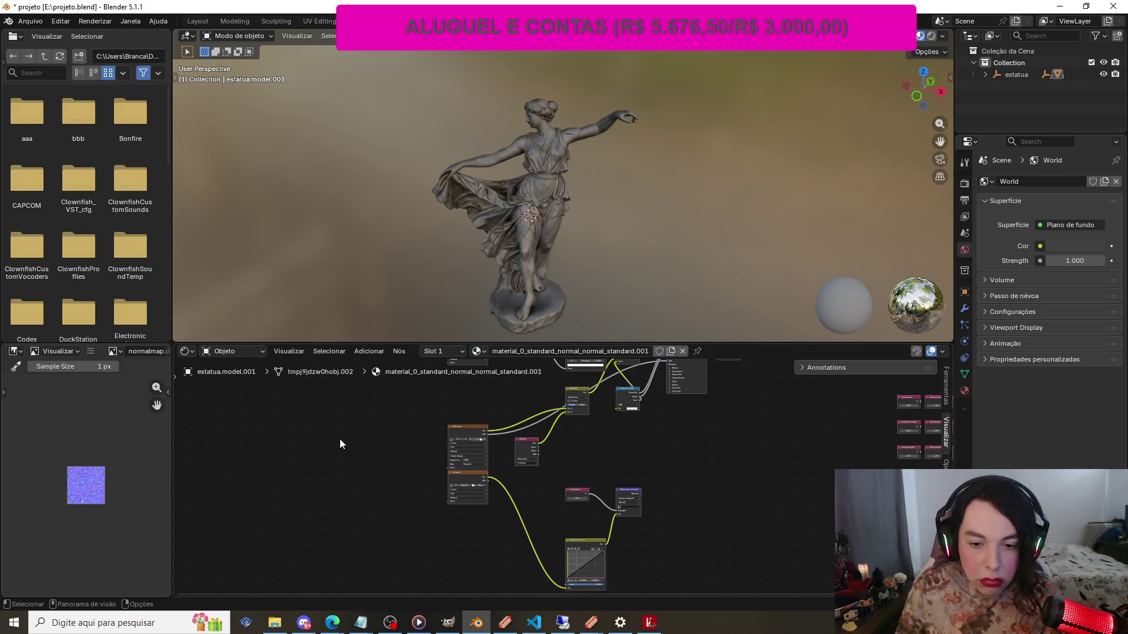
scroll(340, 441, up, 2)
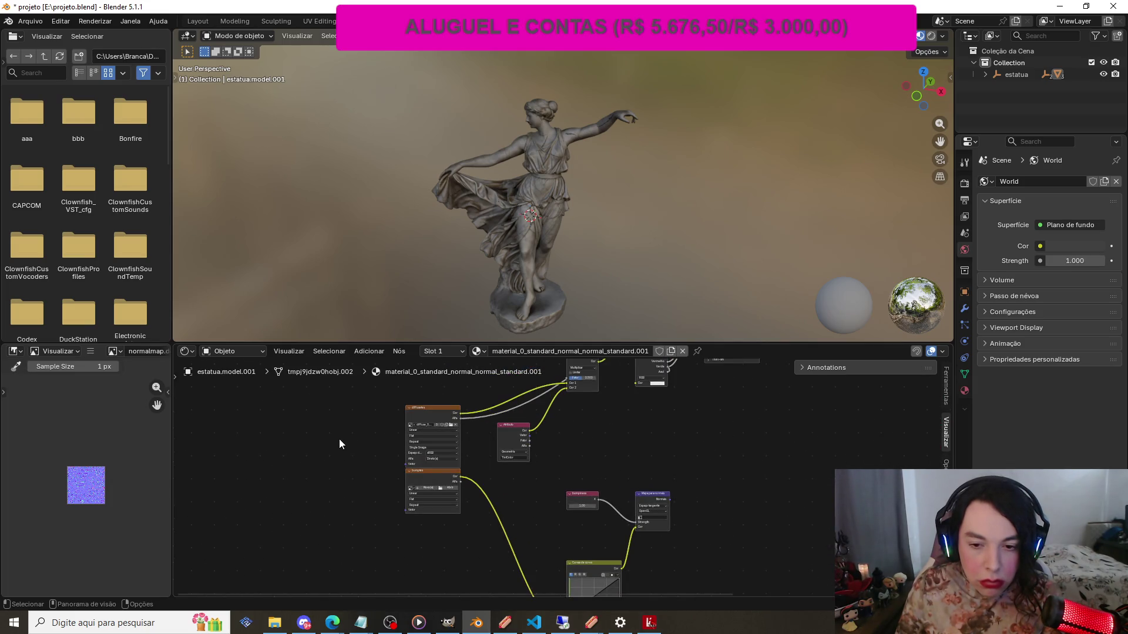
scroll(340, 440, down, 1)
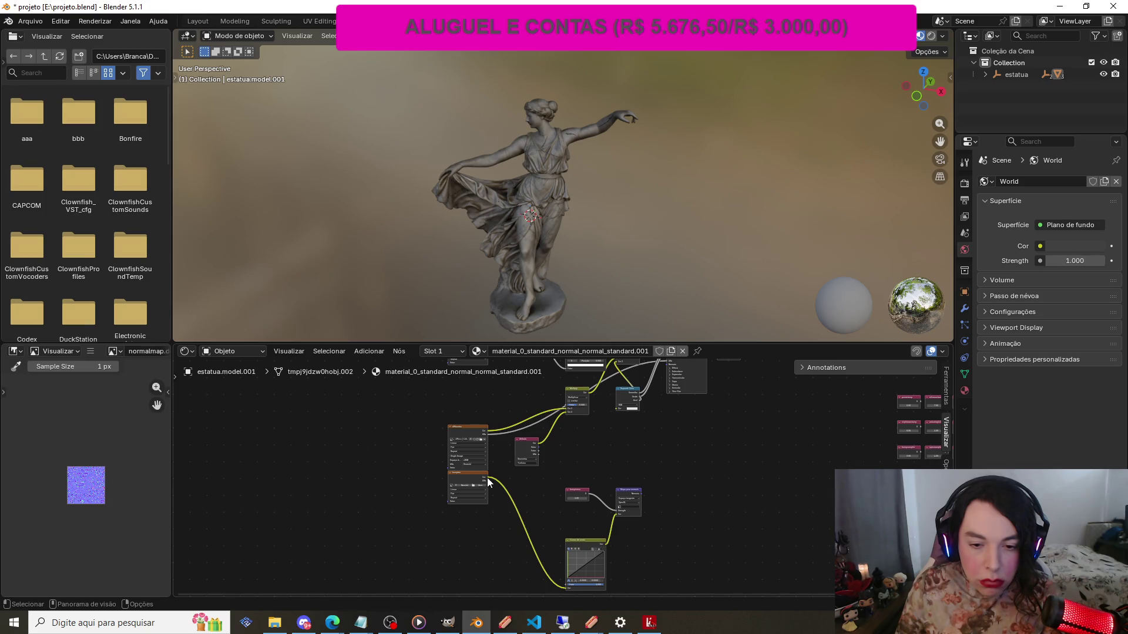
drag(466, 474, 462, 504)
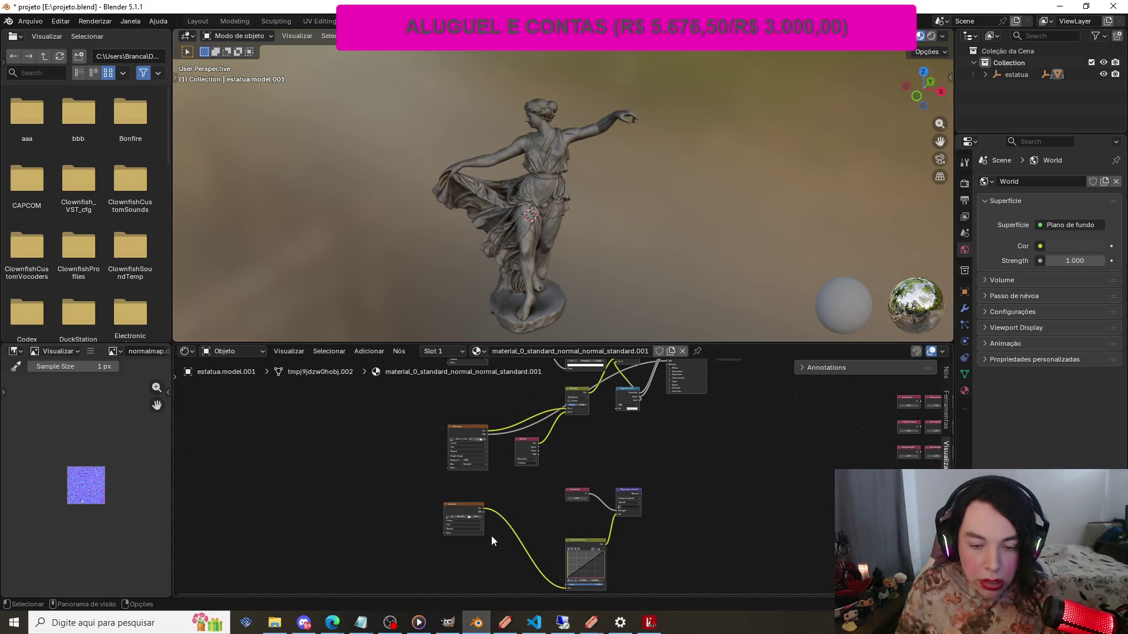
mouse_move(445, 485)
mouse_down()
mouse_move(664, 541)
mouse_move(732, 582)
mouse_up()
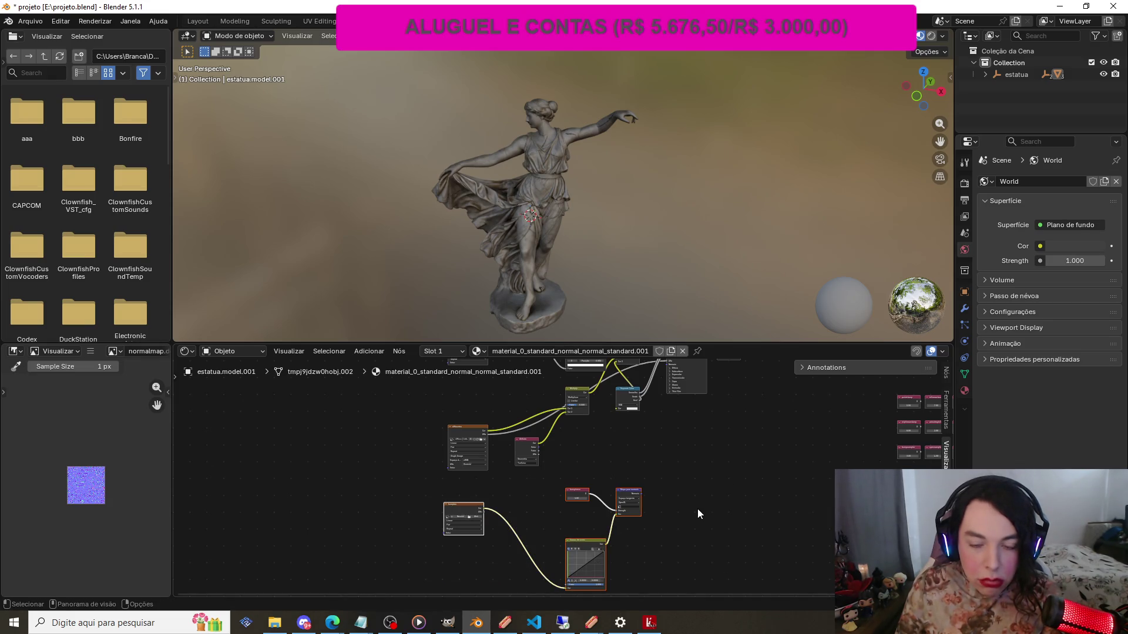
key(Delete)
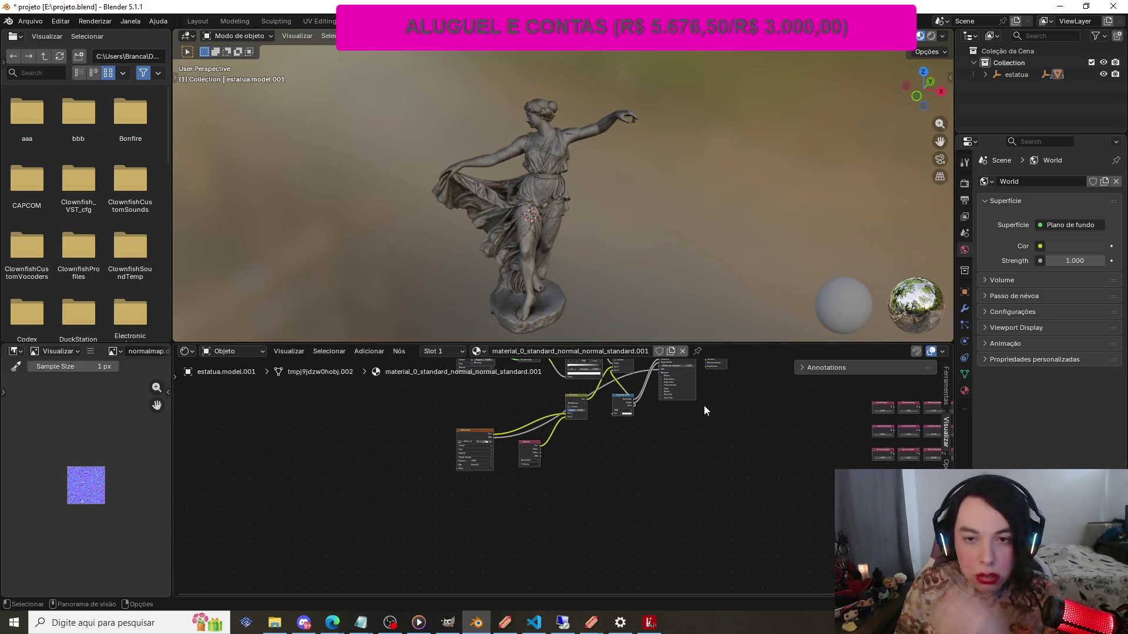
Narrow the top-left Image Texture node and save projeto.blend
mouse_move(939, 96)
mouse_down()
mouse_move(675, 106)
mouse_move(898, 125)
mouse_up()
scroll(676, 387, down, 5)
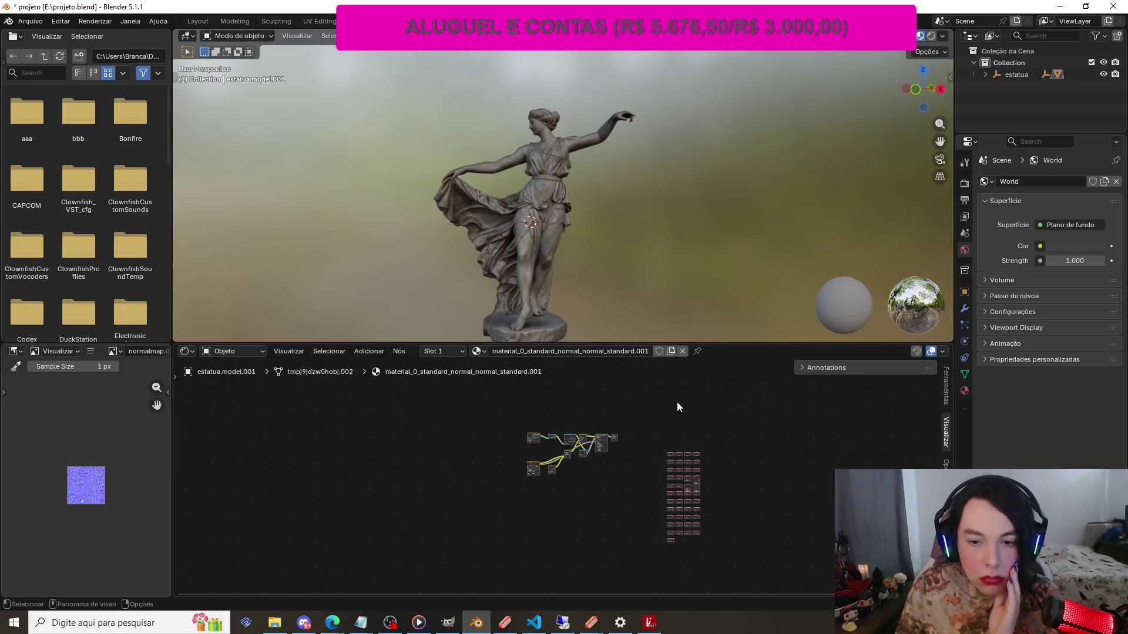
scroll(641, 446, up, 2)
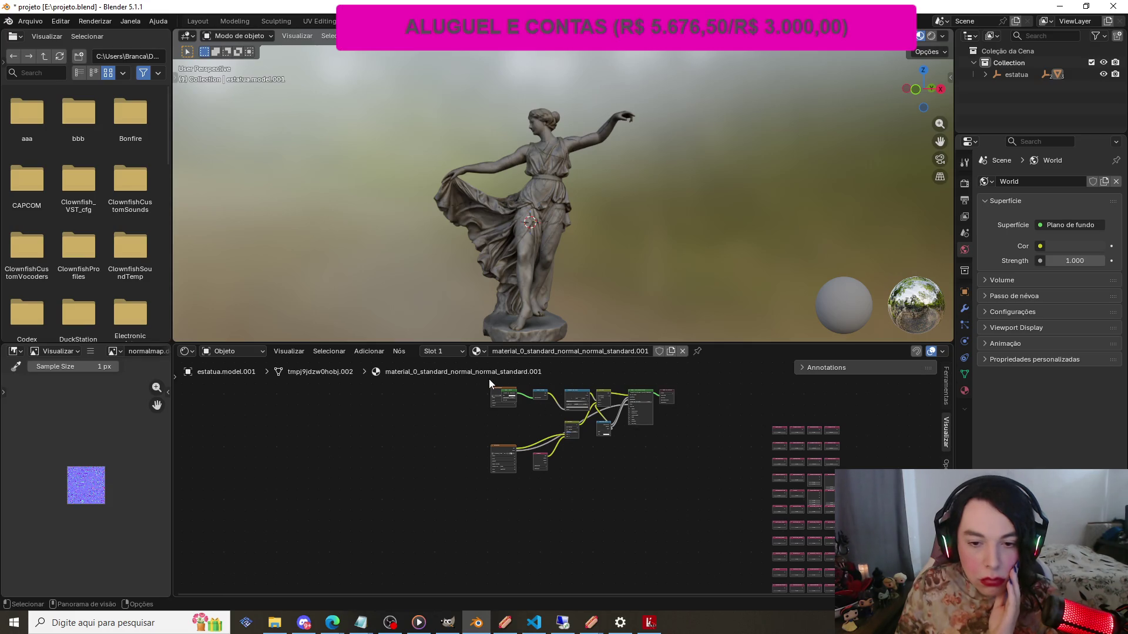
drag(491, 392, 497, 392)
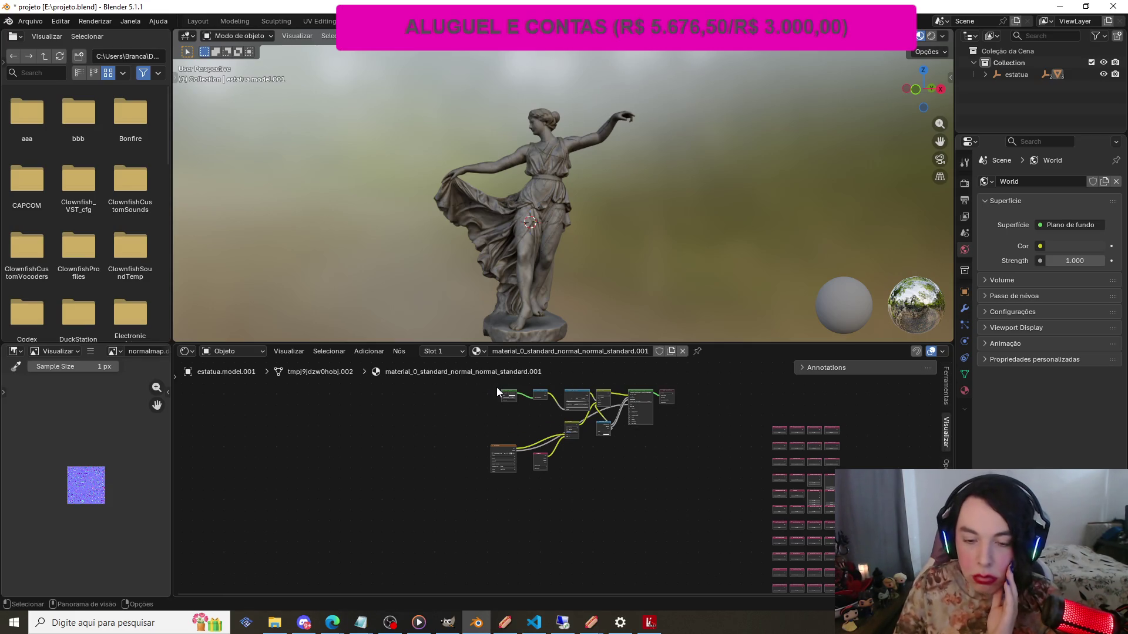
scroll(613, 200, down, 1)
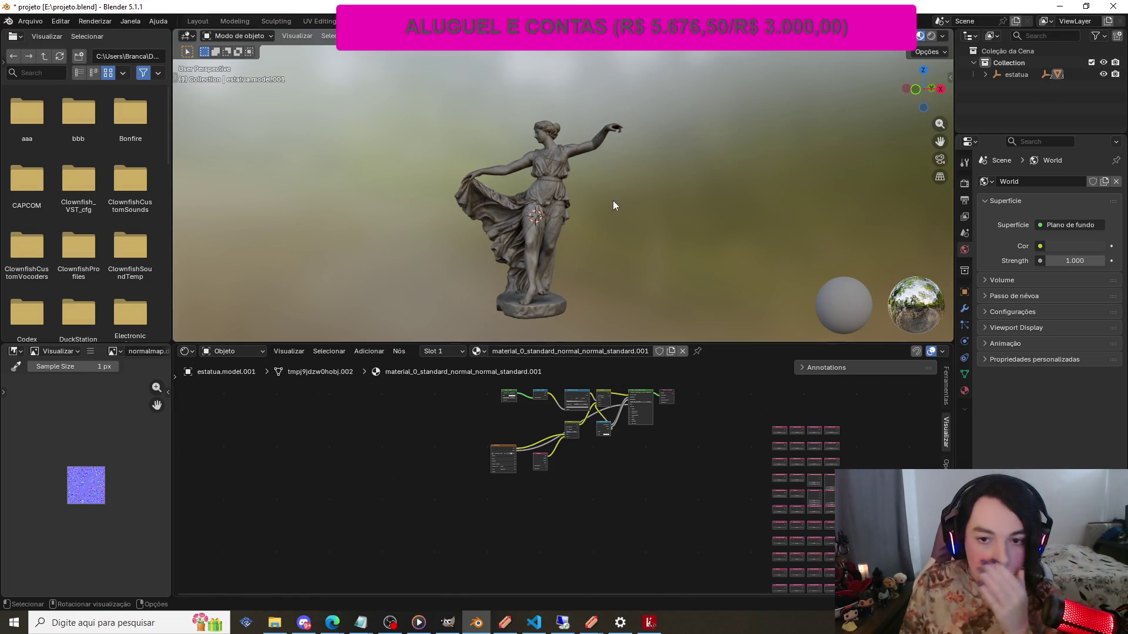
drag(940, 92, 919, 94)
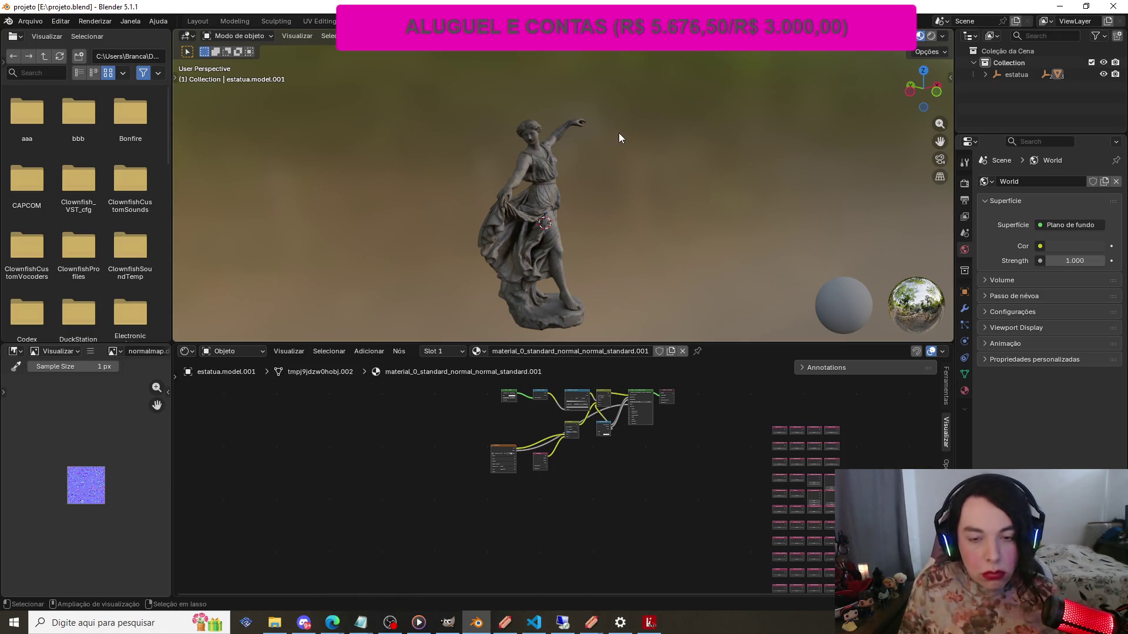
key(ctrl+s)
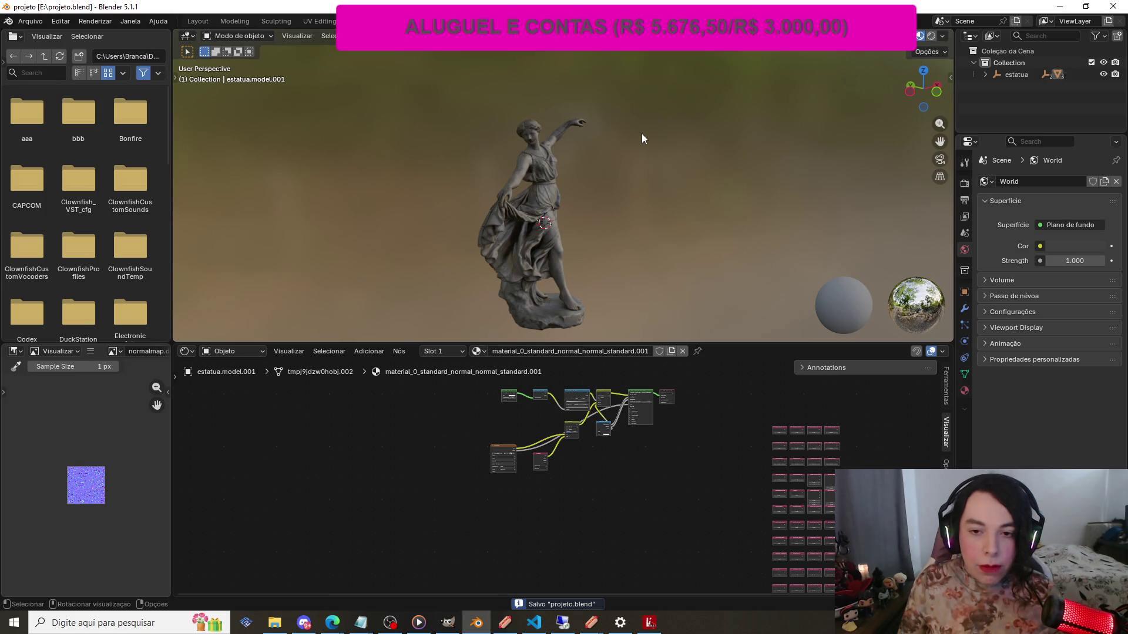
drag(924, 91, 853, 93)
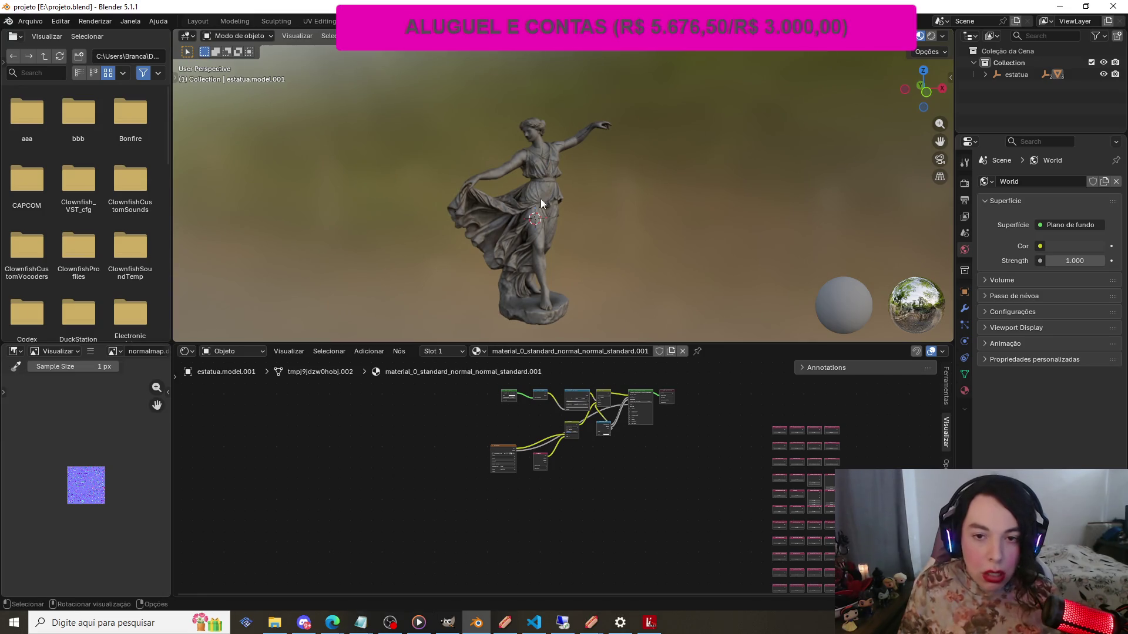
click(541, 241)
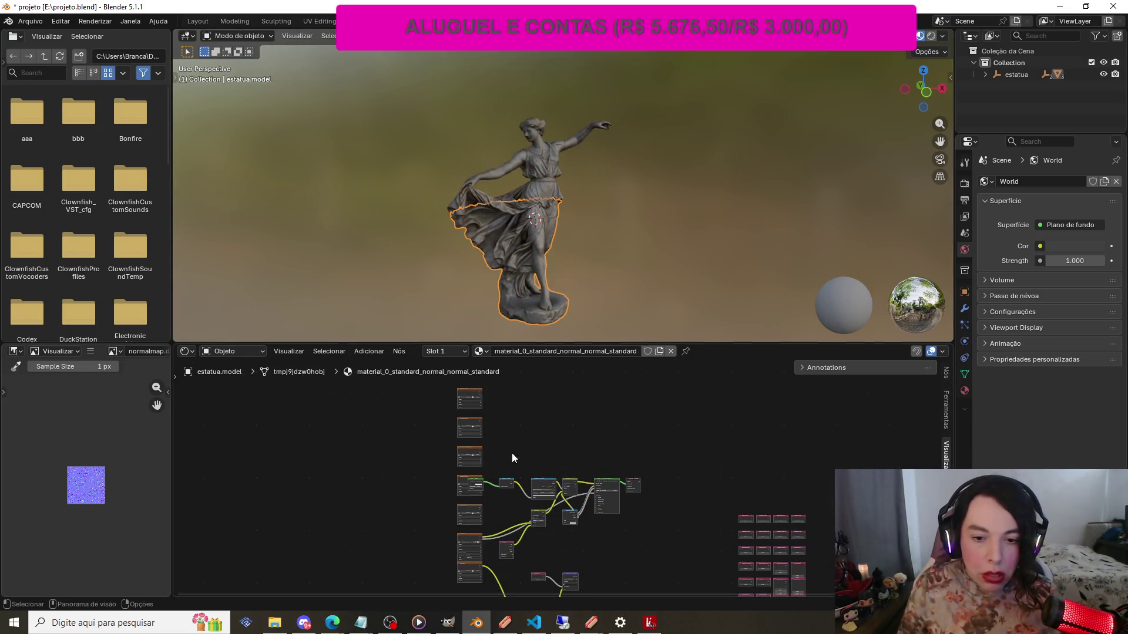
Delete the stray leftover nodes and their linked image from estatua.model's material
mouse_move(475, 446)
mouse_down()
mouse_move(458, 390)
mouse_move(459, 476)
mouse_up()
scroll(481, 511, down, 2)
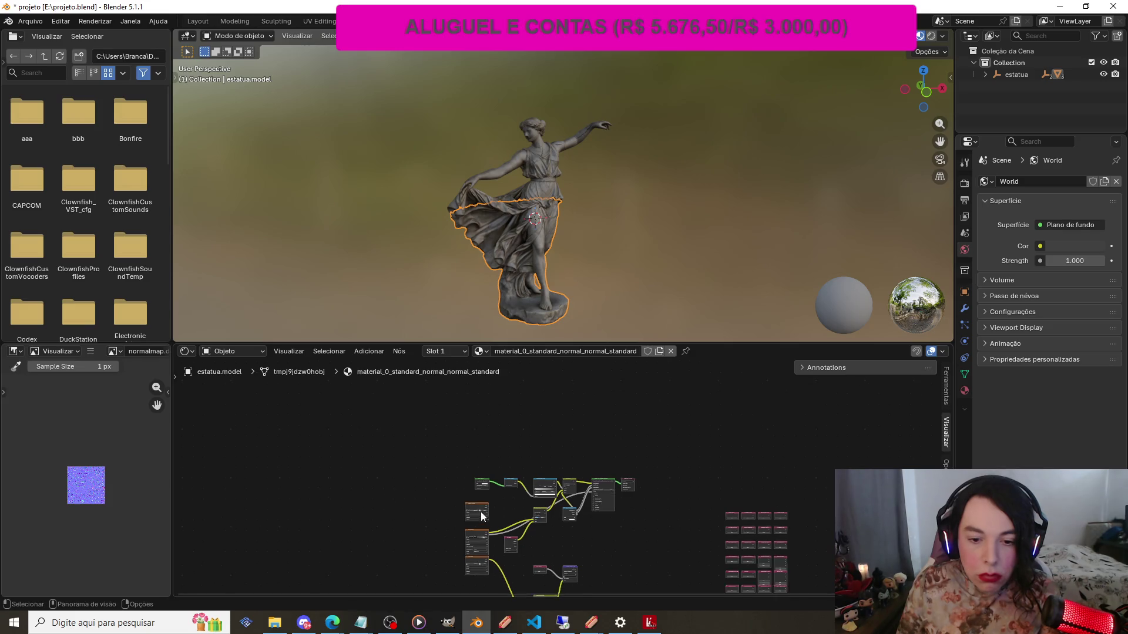
click(496, 505)
key(x)
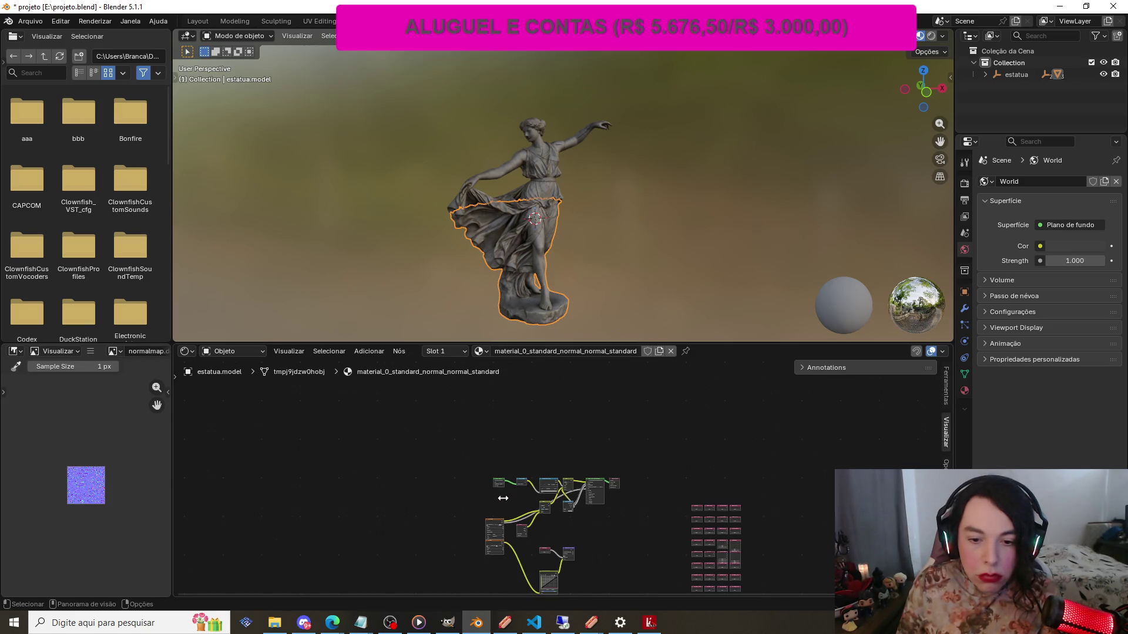
scroll(625, 557, down, 2)
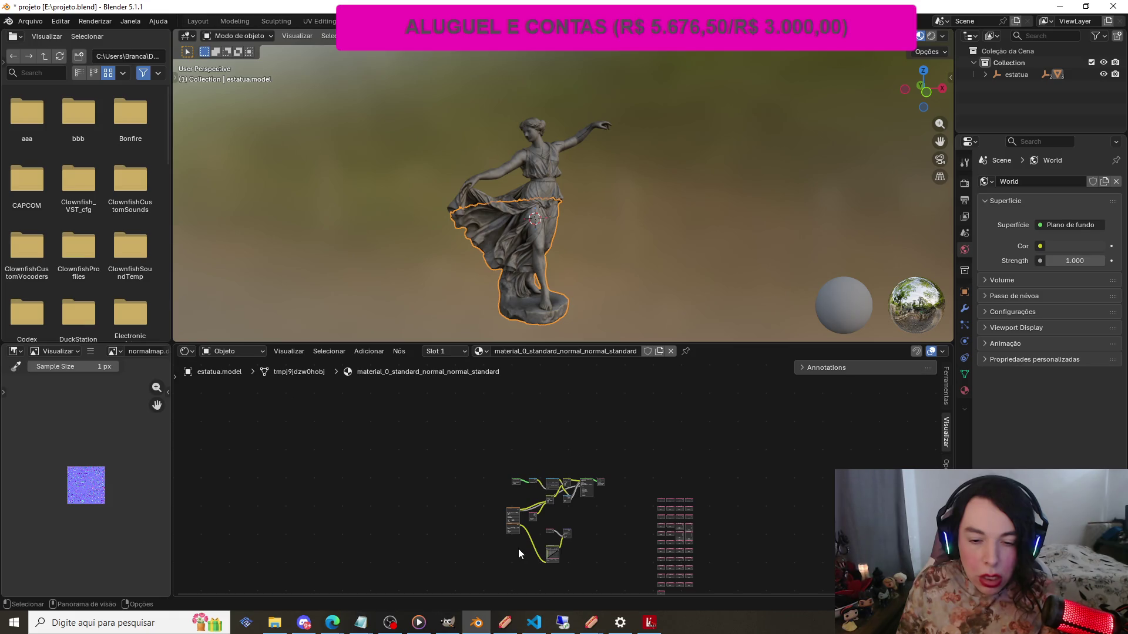
scroll(566, 557, up, 2)
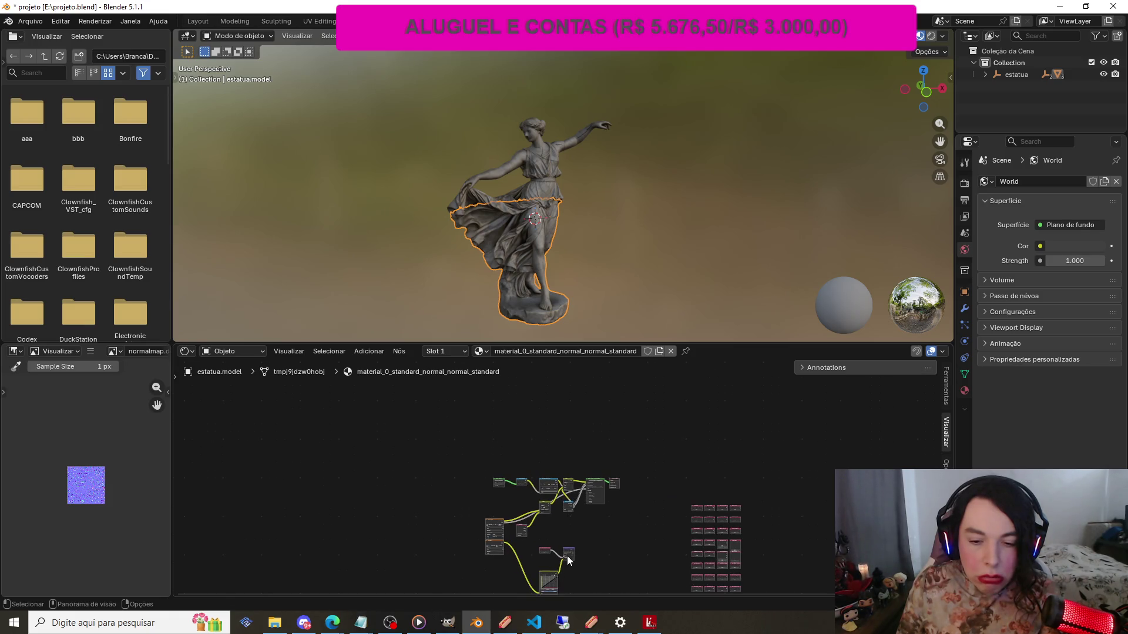
scroll(593, 548, down, 1)
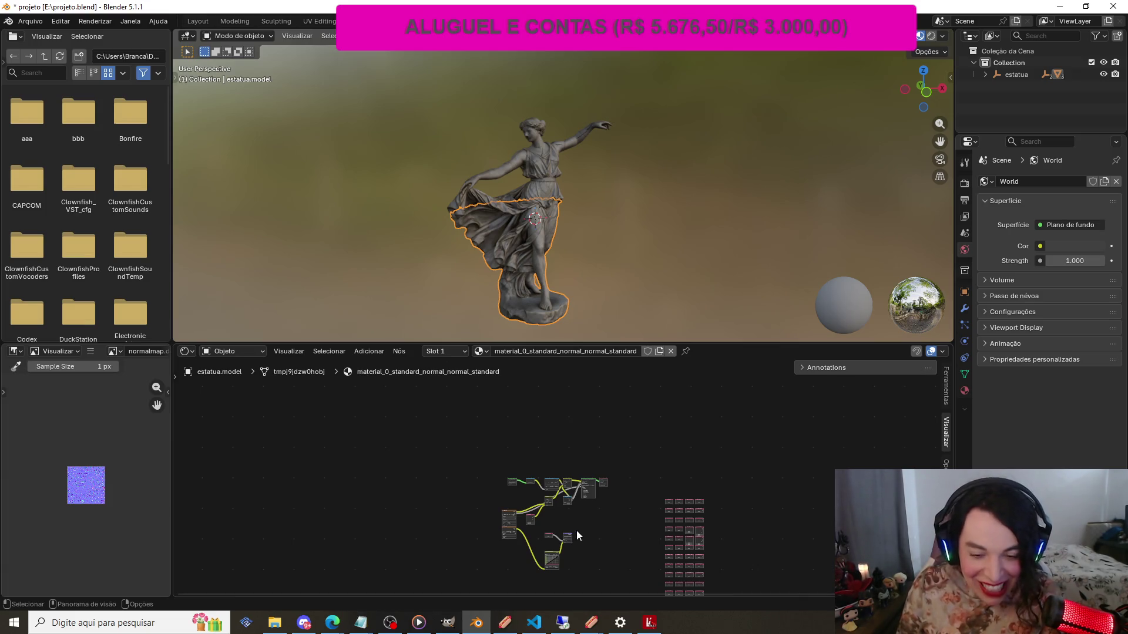
scroll(584, 531, up, 2)
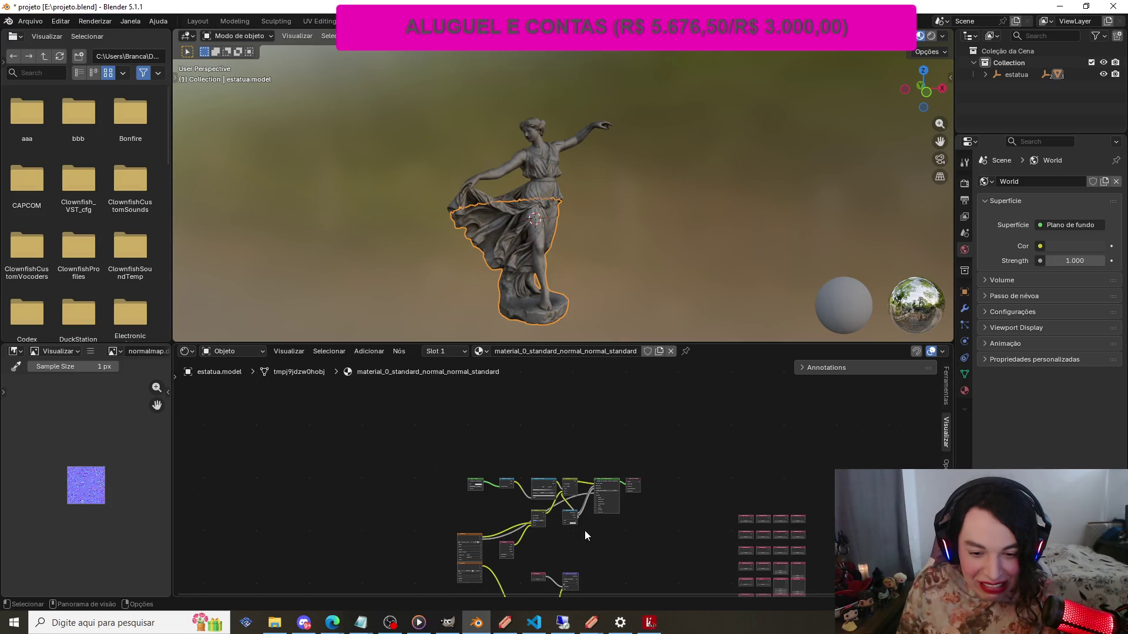
scroll(551, 538, down, 1)
click(502, 540)
key(Delete)
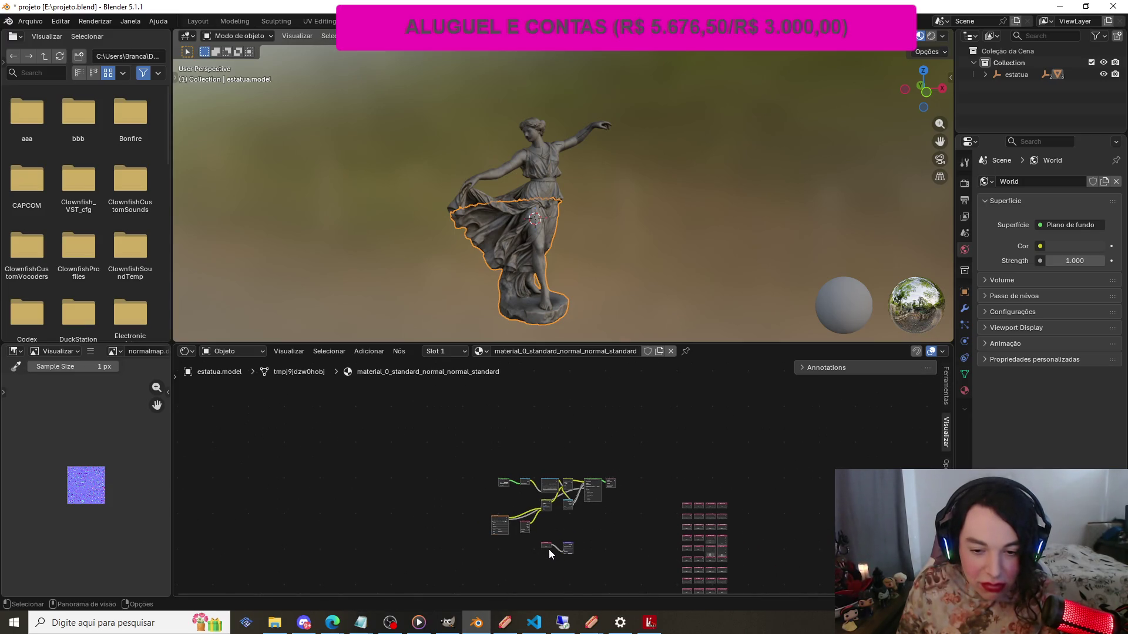
Deselect the statue, save projeto.blend, and switch to the Layout workspace
scroll(545, 457, down, 2)
scroll(541, 446, up, 1)
click(609, 225)
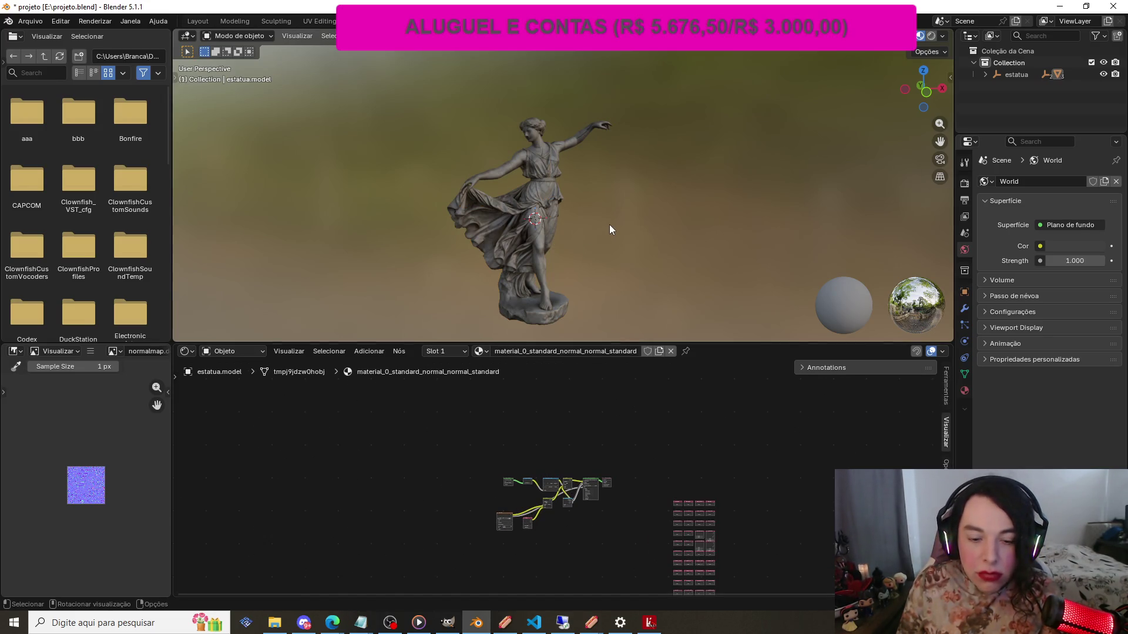
key(ctrl+s)
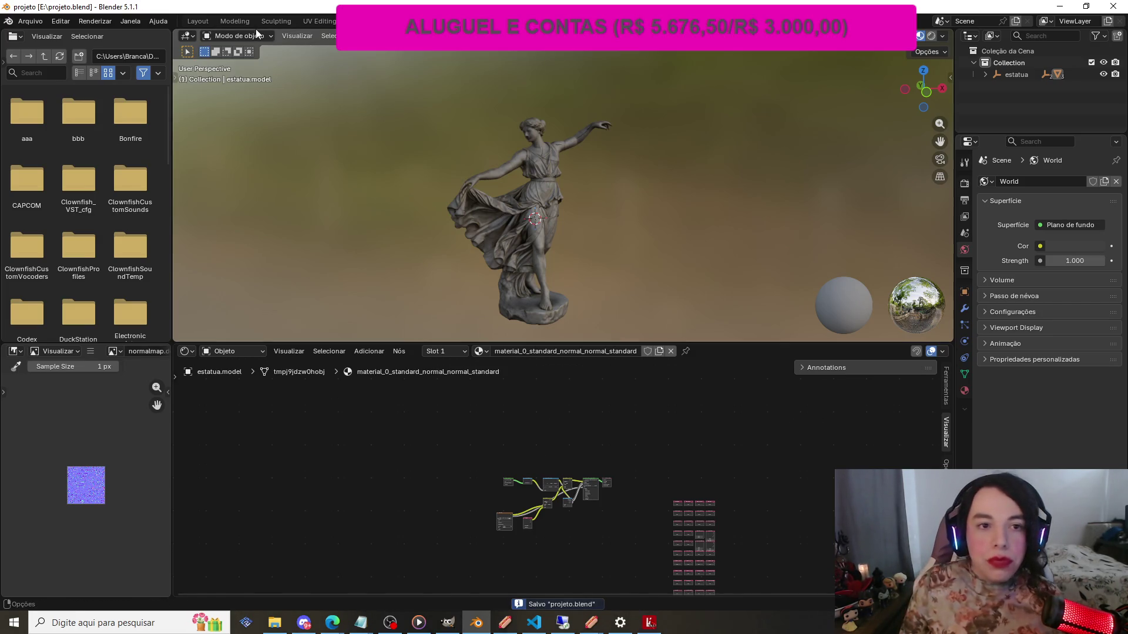
click(189, 23)
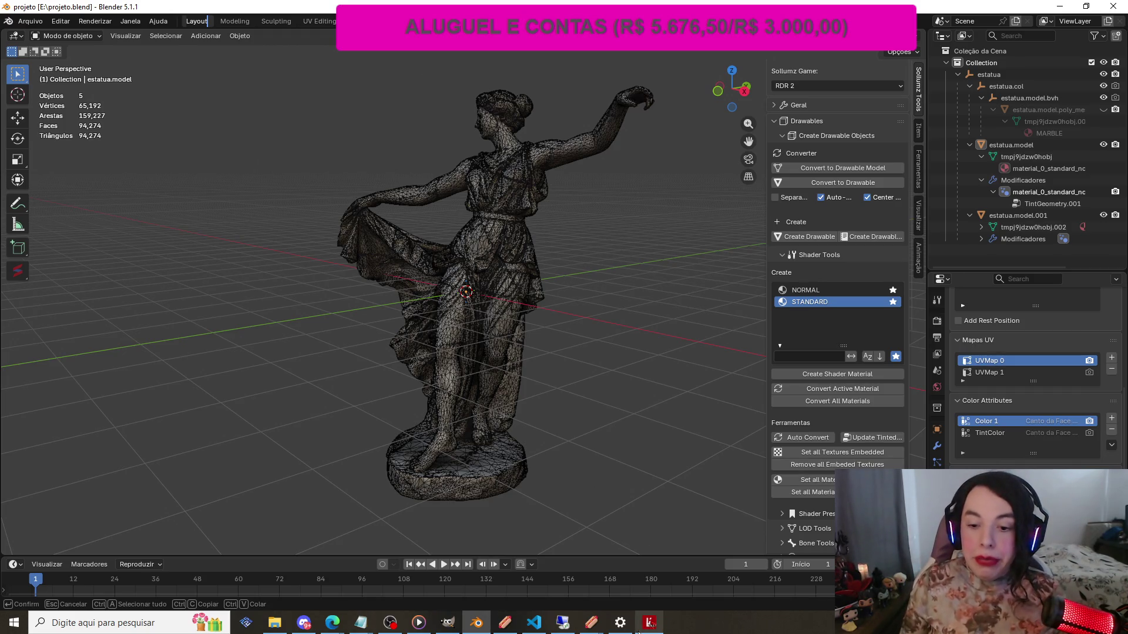
Close RedM with the 'quit' console command, then scroll the Sollumz sidebar
mouse_move(638, 633)
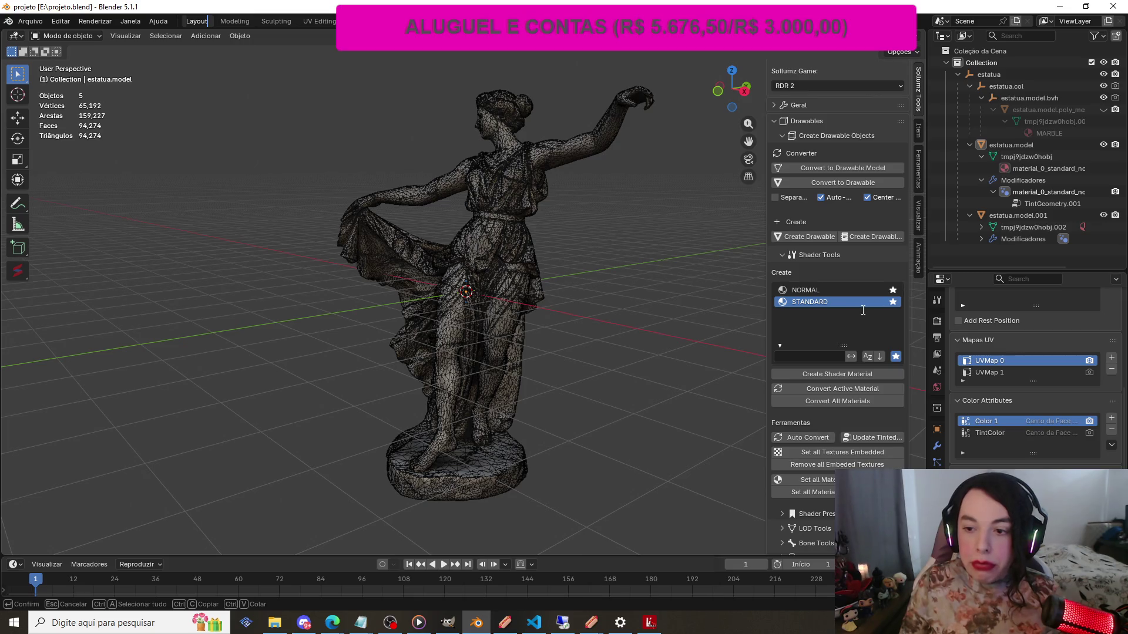
click(650, 623)
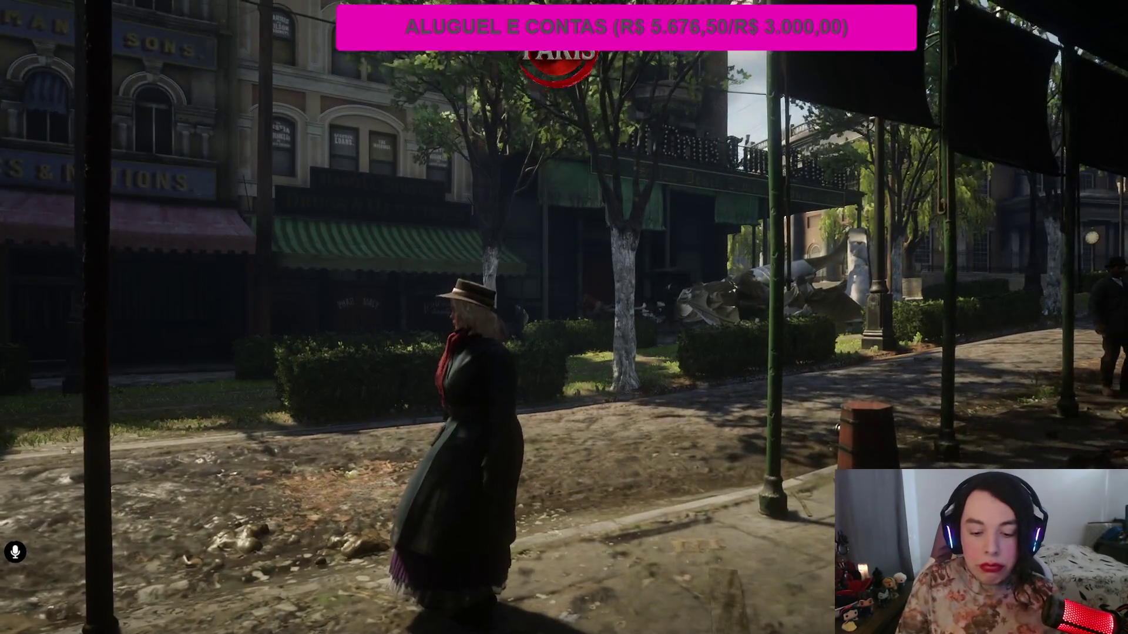
key(F8)
text(quit)
key(Return)
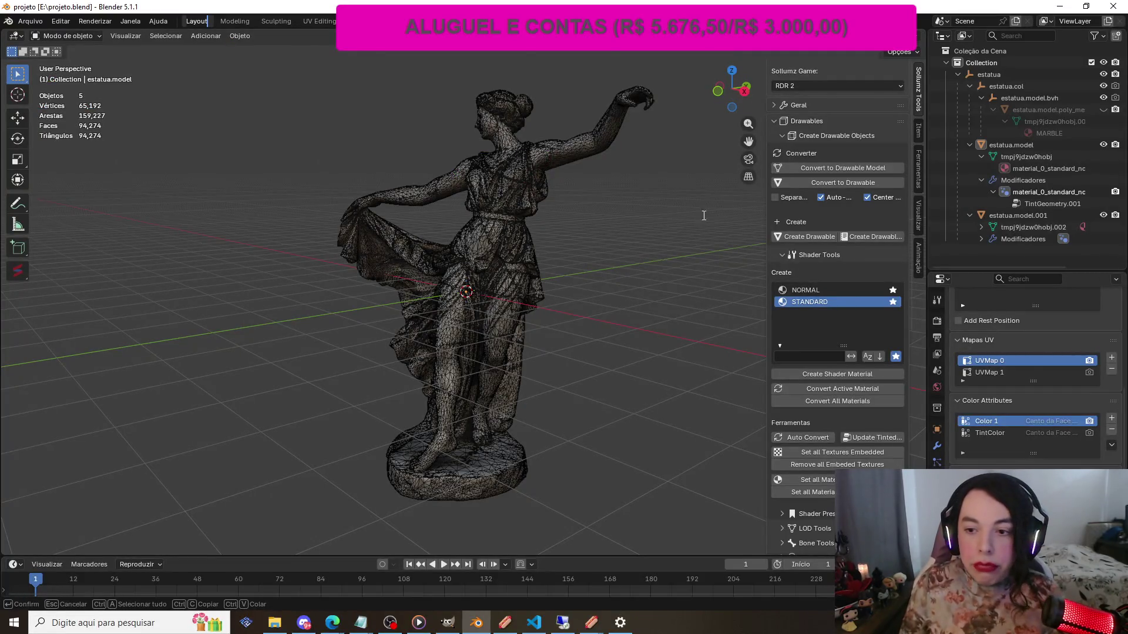
scroll(805, 283, down, 1)
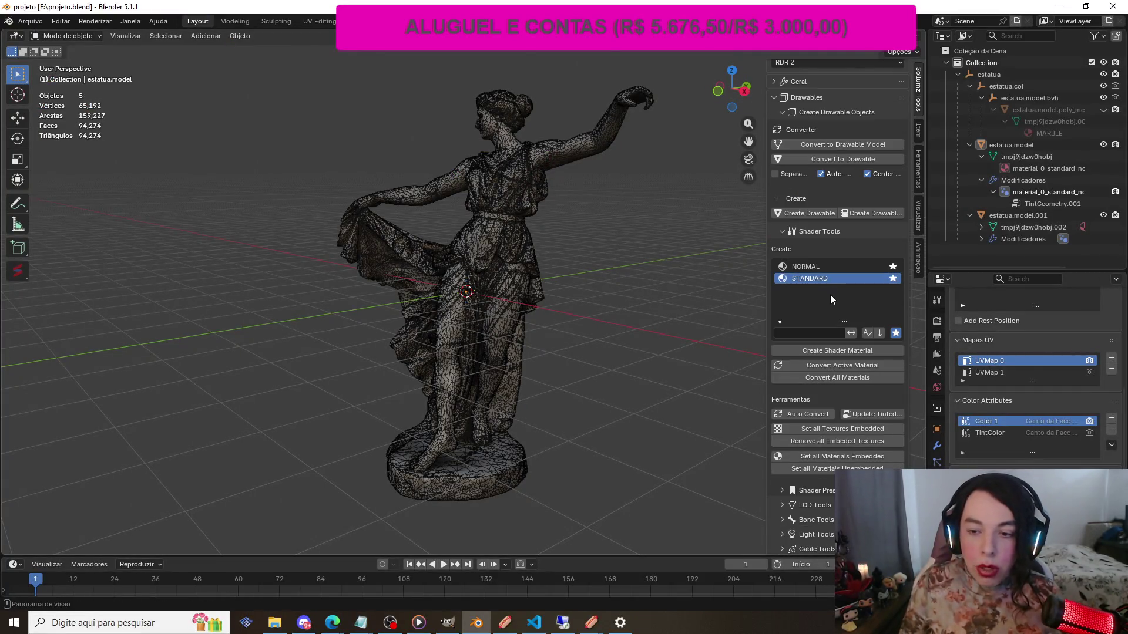
scroll(836, 219, up, 1)
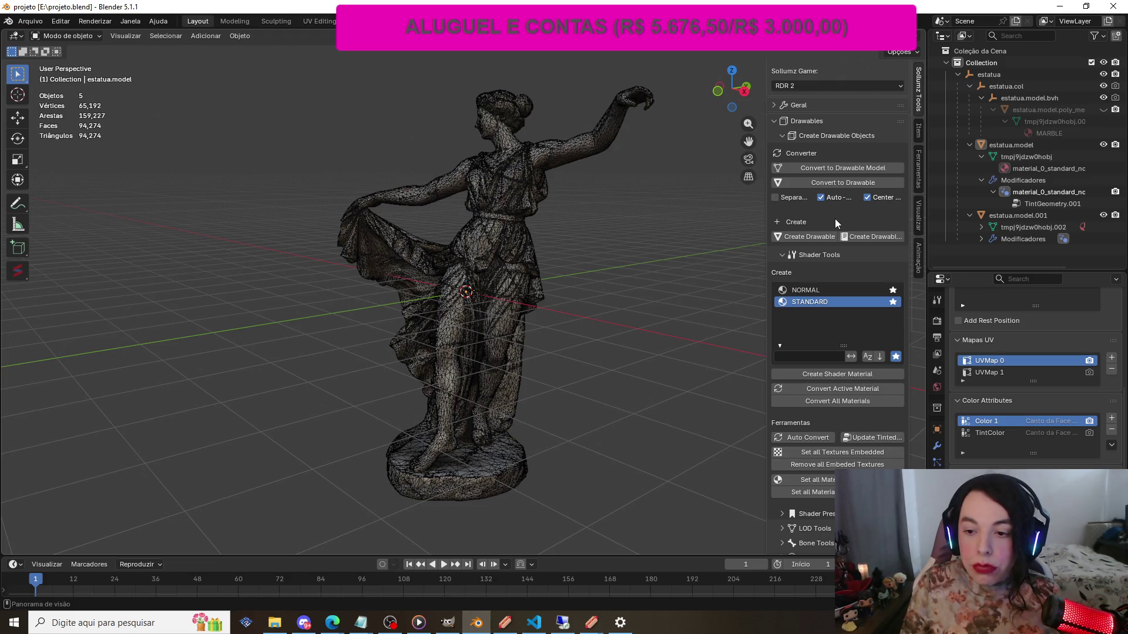
scroll(835, 222, down, 2)
scroll(835, 219, down, 15)
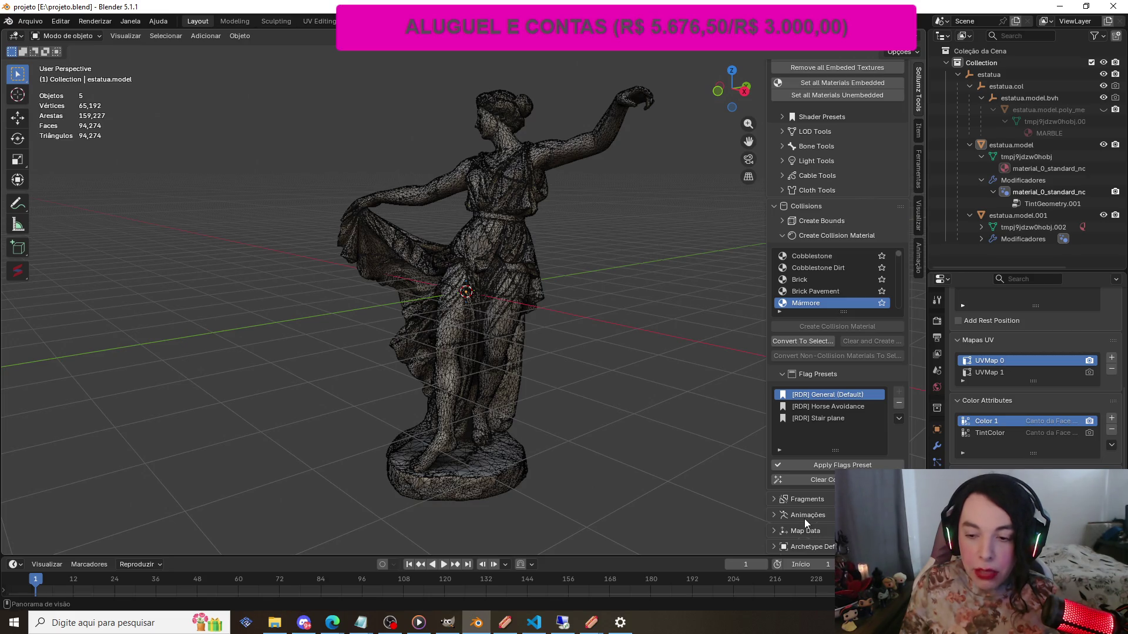
Expand Archetype Definition, add a new YTYP under YTYPS and rename it 'est'
click(774, 547)
scroll(809, 533, down, 4)
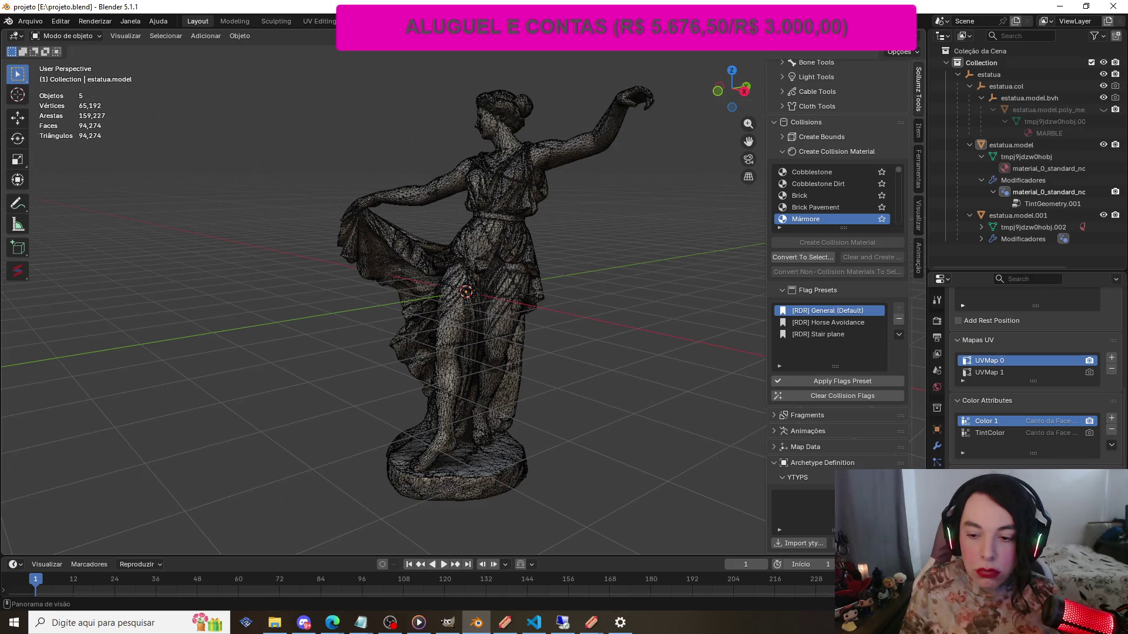
click(899, 497)
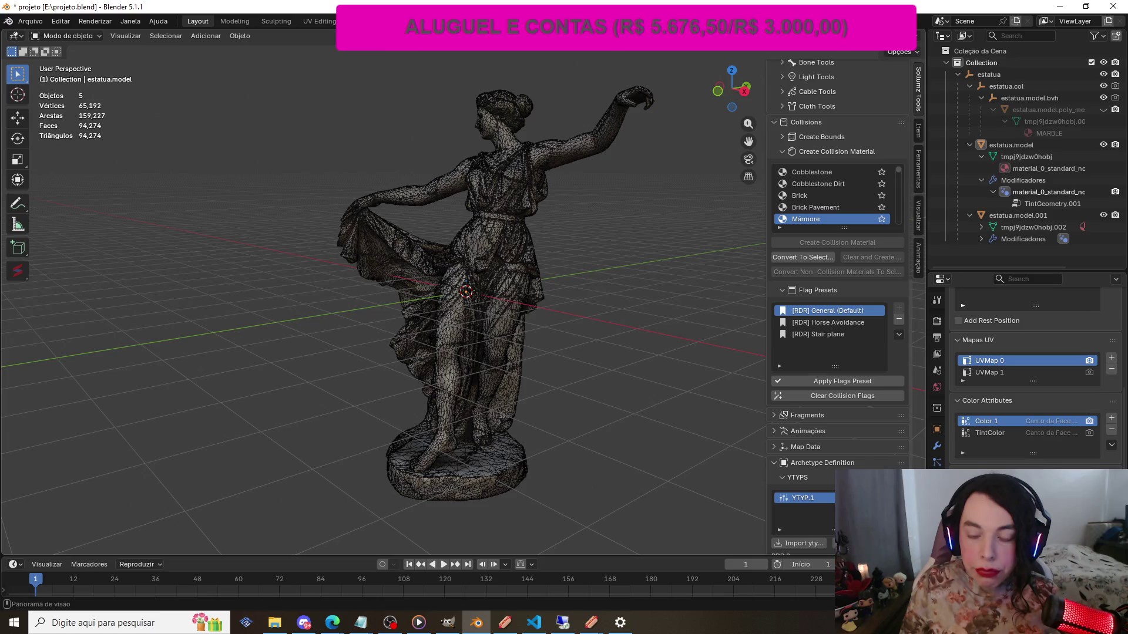
double_click(823, 498)
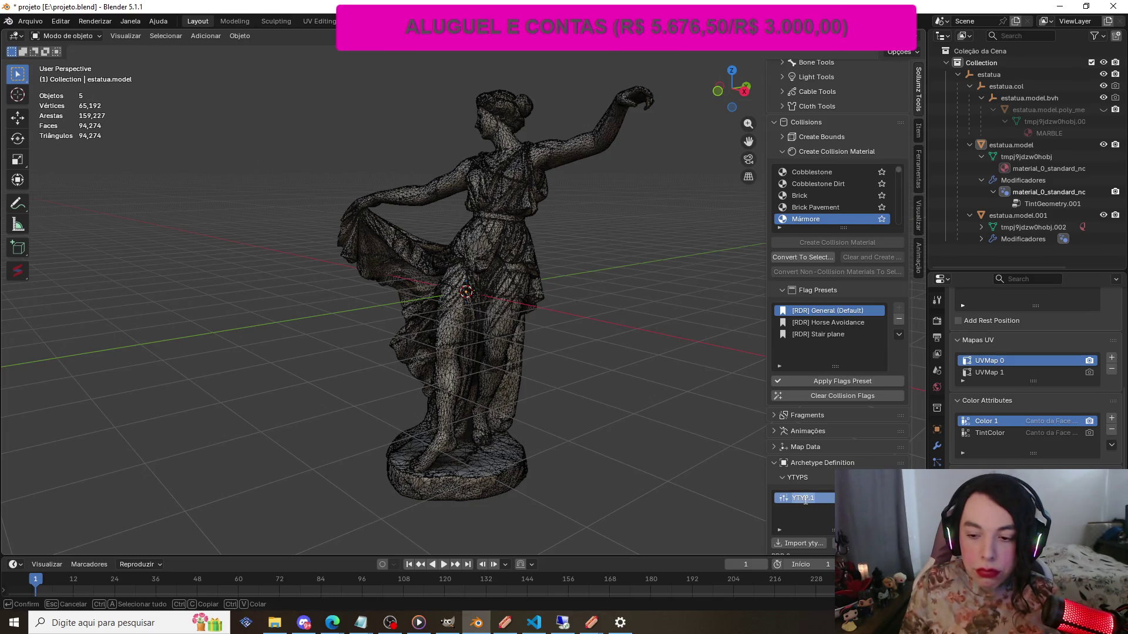
text(gl)
key(BackSpace)
key(BackSpace)
text(gil)
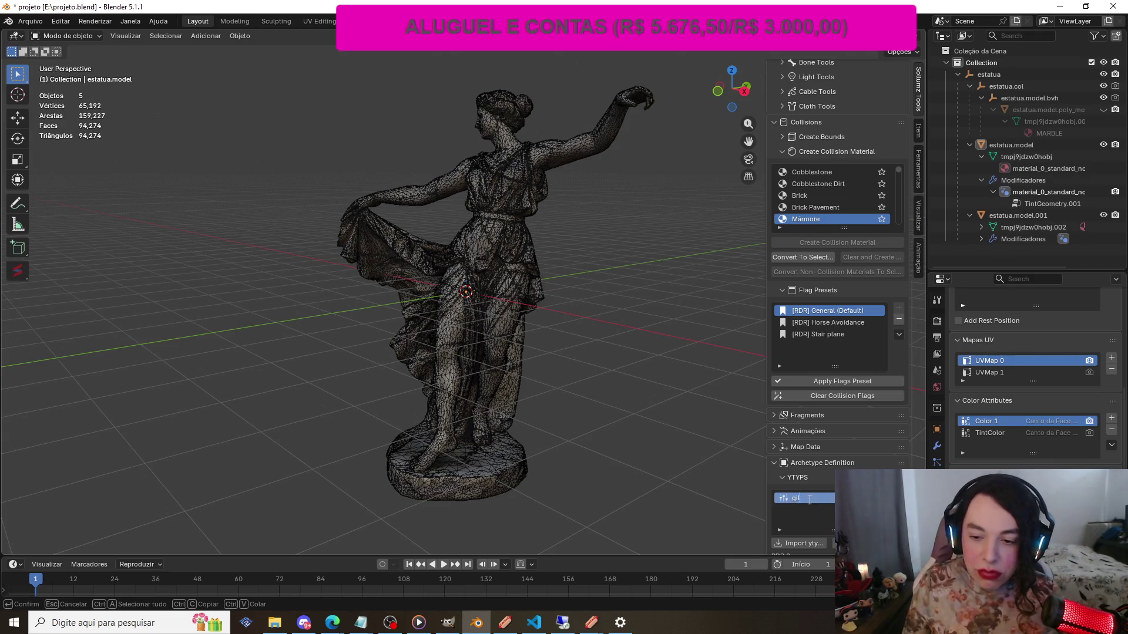
text(es)
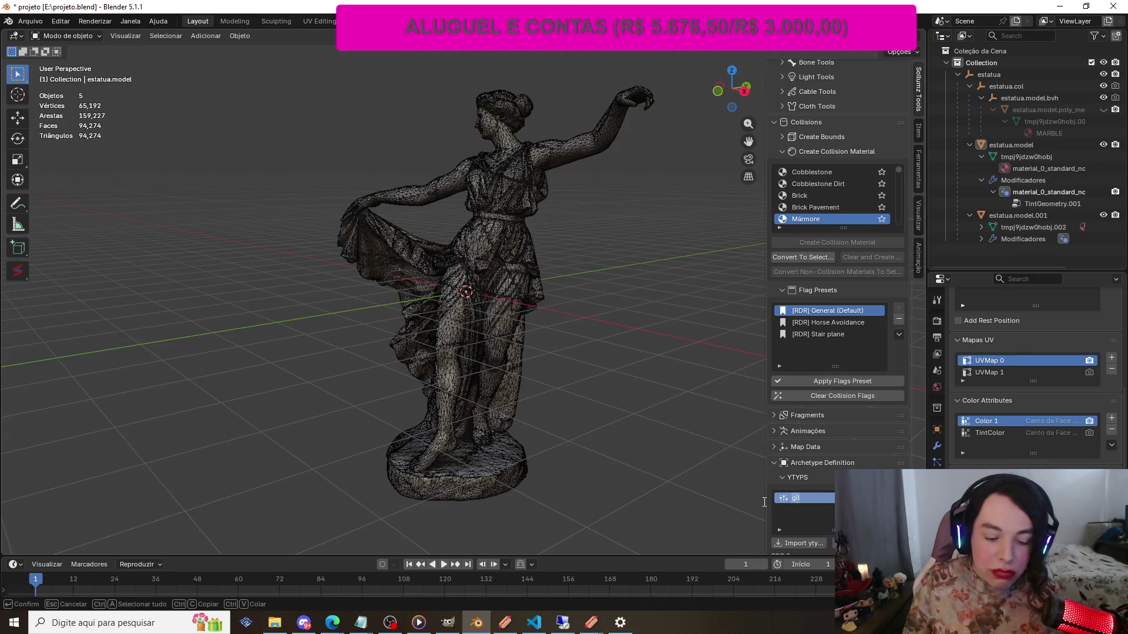
text(t)
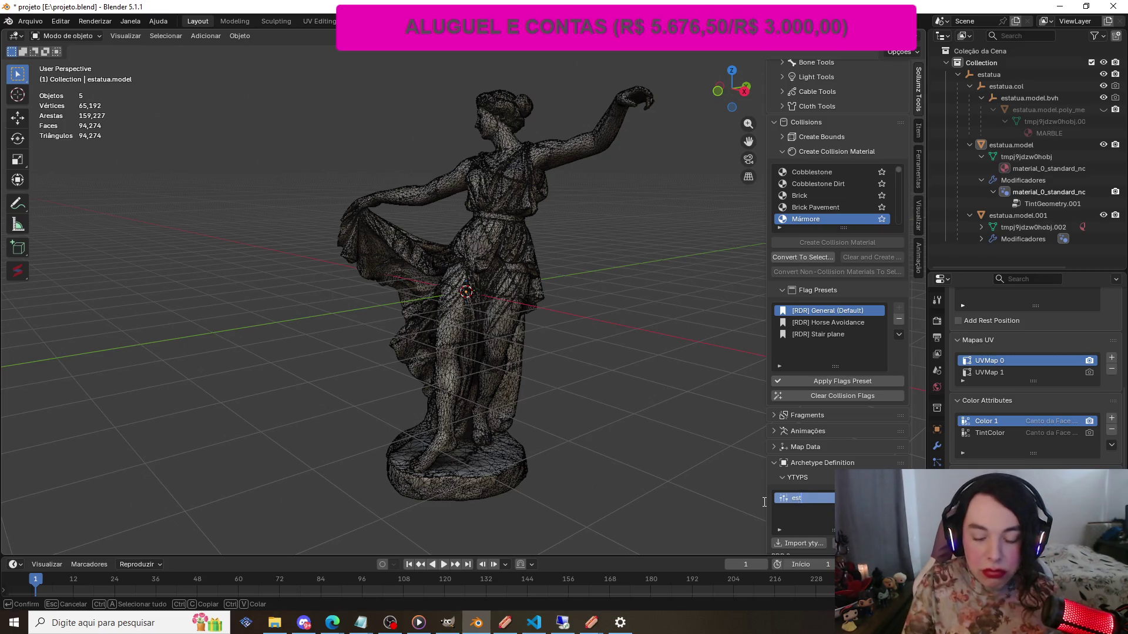
key(Return)
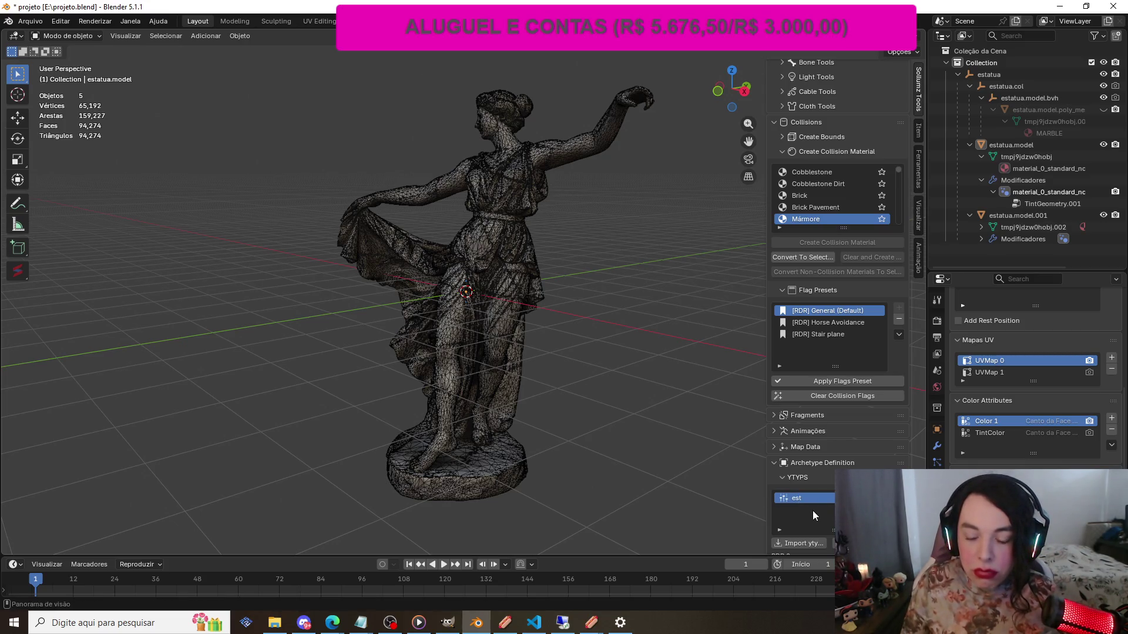
scroll(812, 510, down, 3)
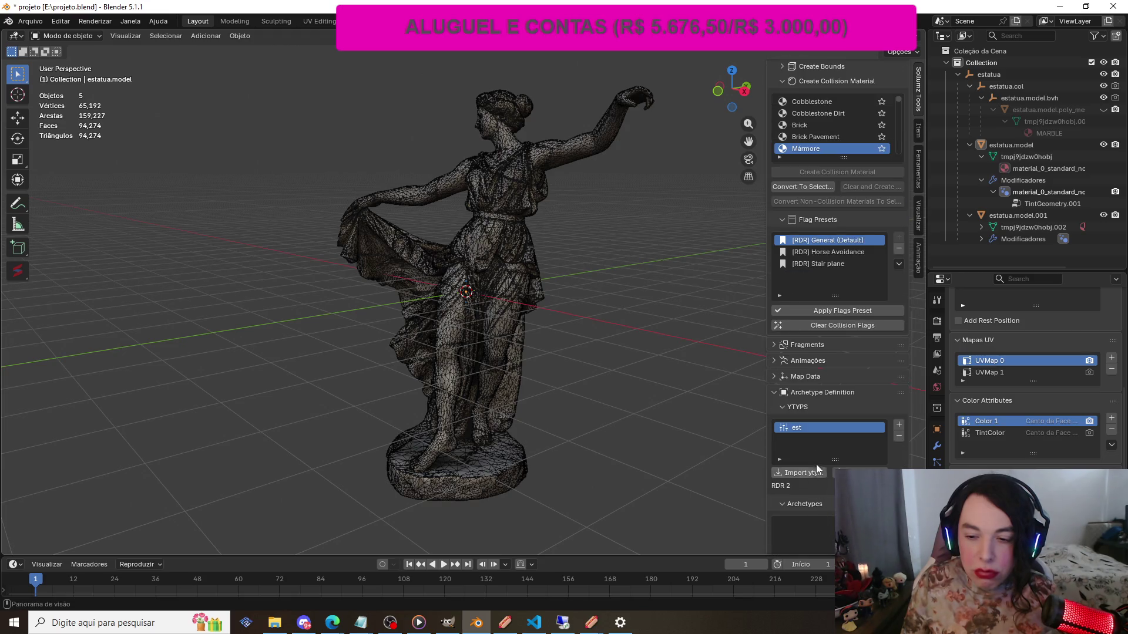
scroll(816, 443, down, 1)
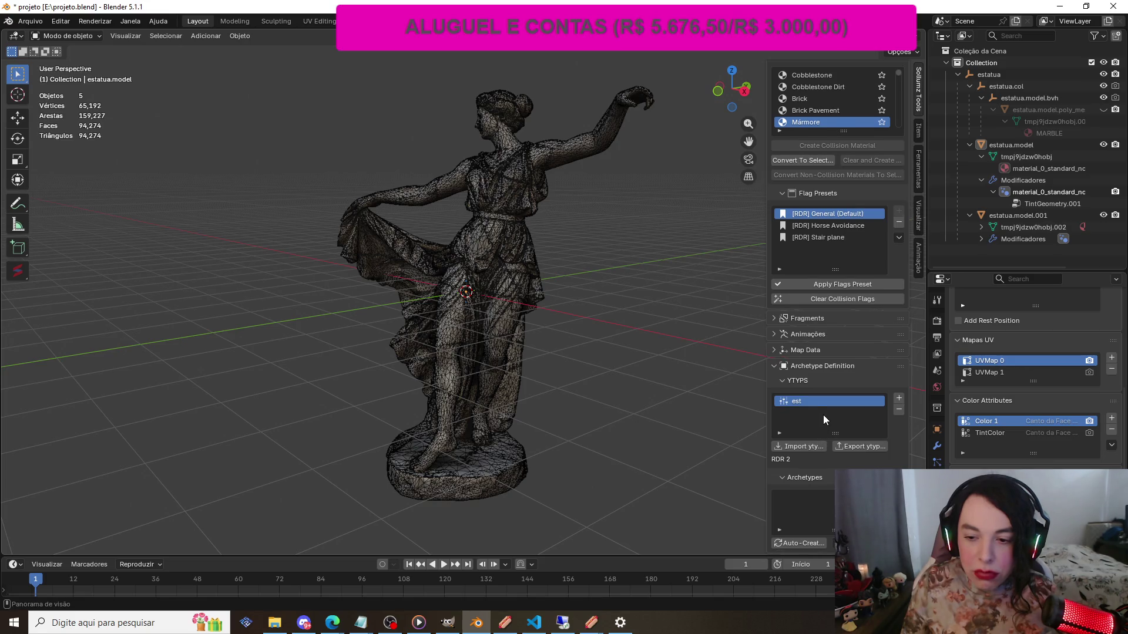
Add archetype Base.1 and set its texture dictionary to 'textura'
click(898, 495)
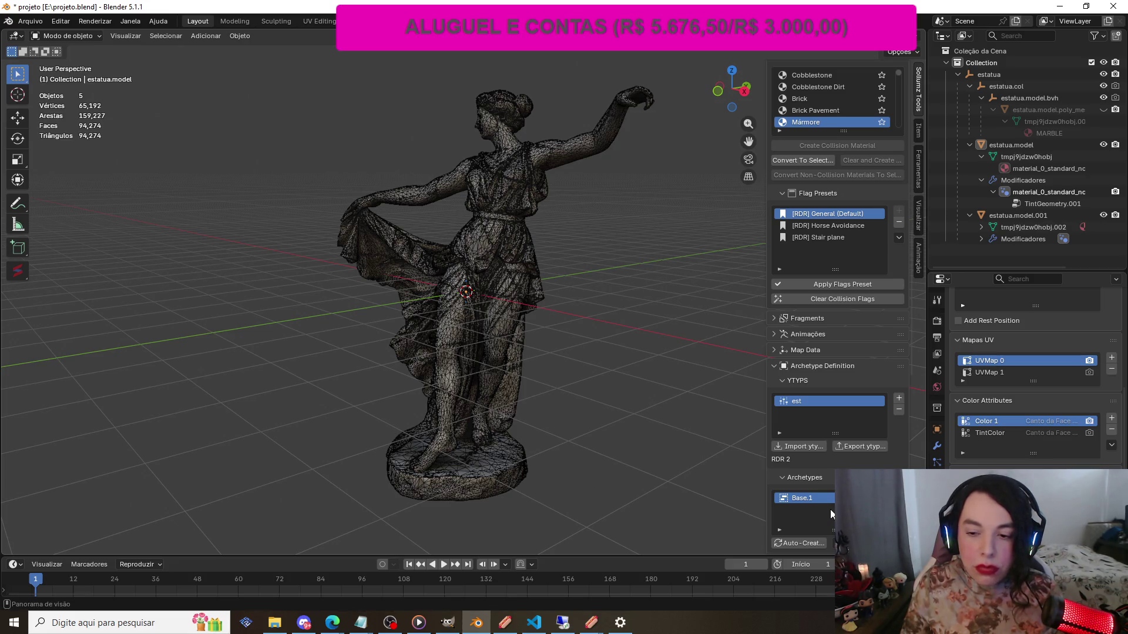
scroll(831, 515, down, 5)
scroll(837, 318, down, 10)
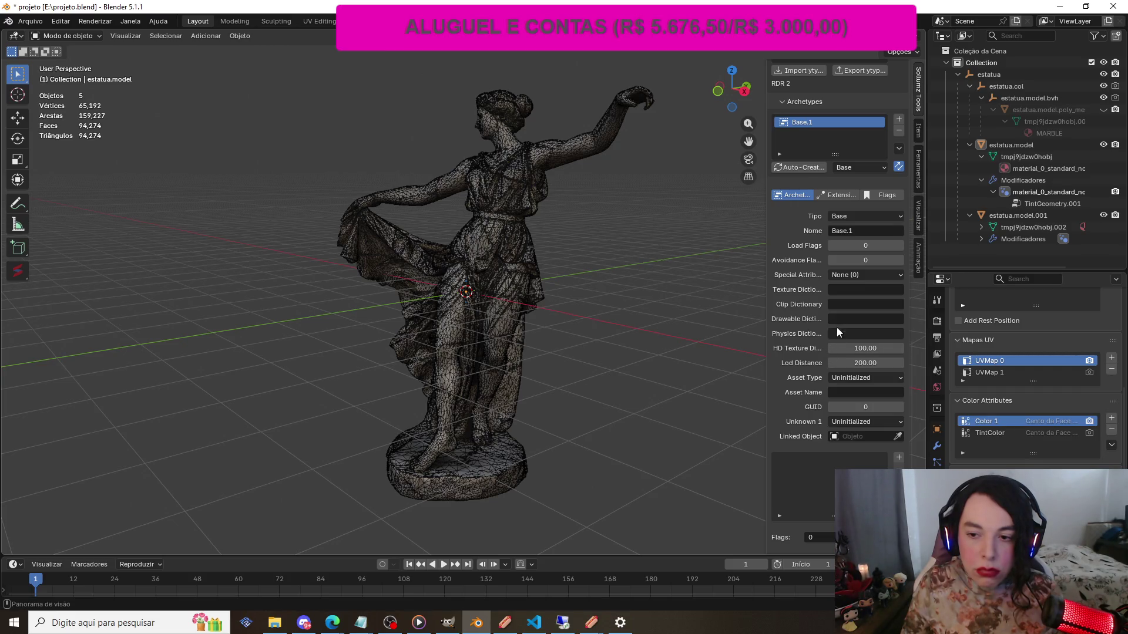
click(846, 290)
text(texura)
key(BackSpace)
key(BackSpace)
key(BackSpace)
text(tura)
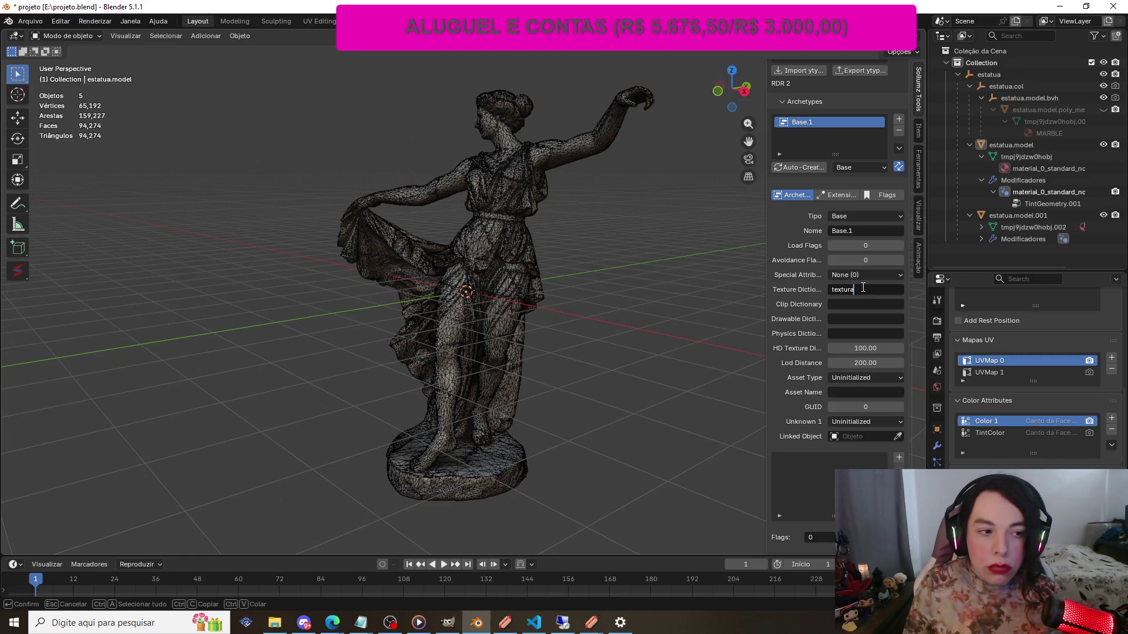
key(Return)
Leave the drawable dictionary empty and select the estatua parent object in the Outliner
click(854, 318)
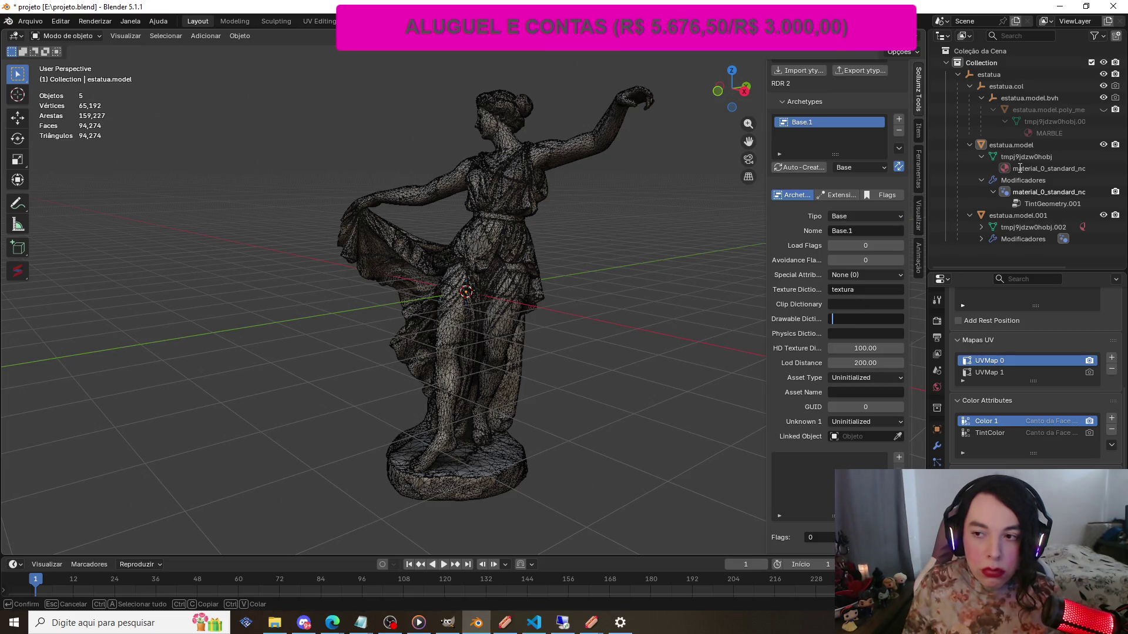
click(992, 74)
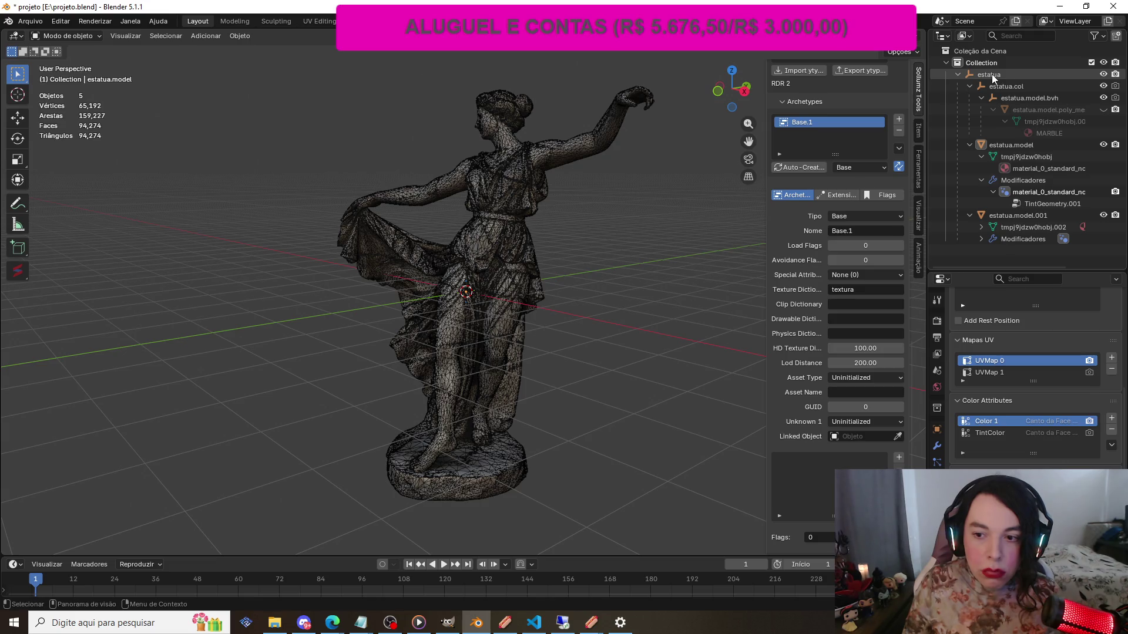
click(992, 74)
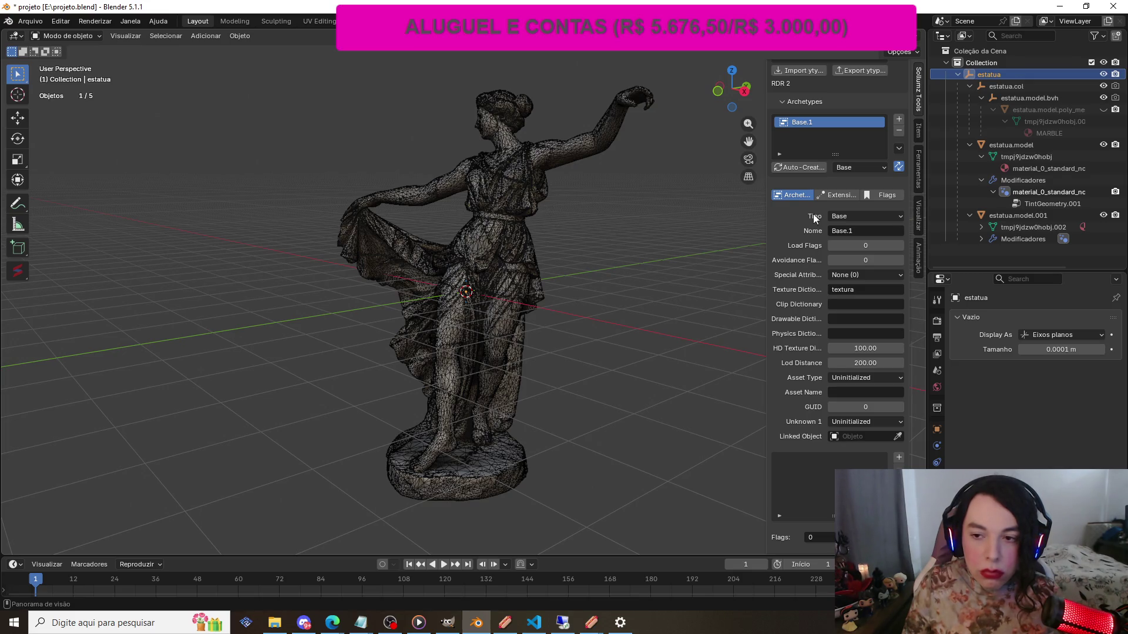
scroll(822, 136, up, 1)
scroll(822, 136, up, 2)
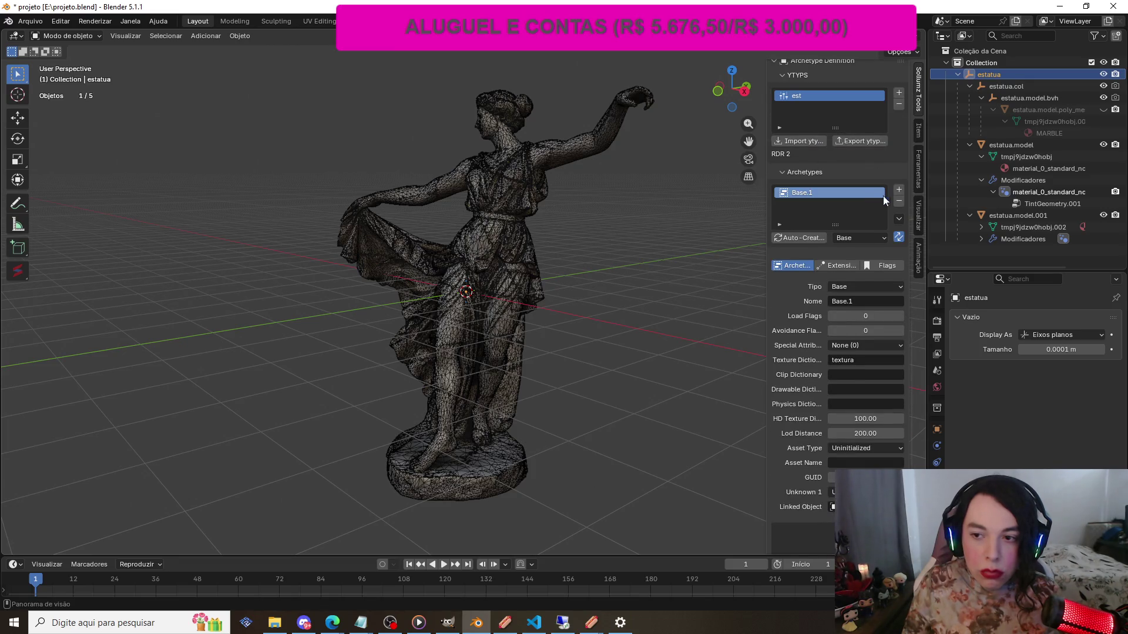
Add a fresh Base.1 archetype to YTYP.1 and show its Flags settings
scroll(901, 201, up, 10)
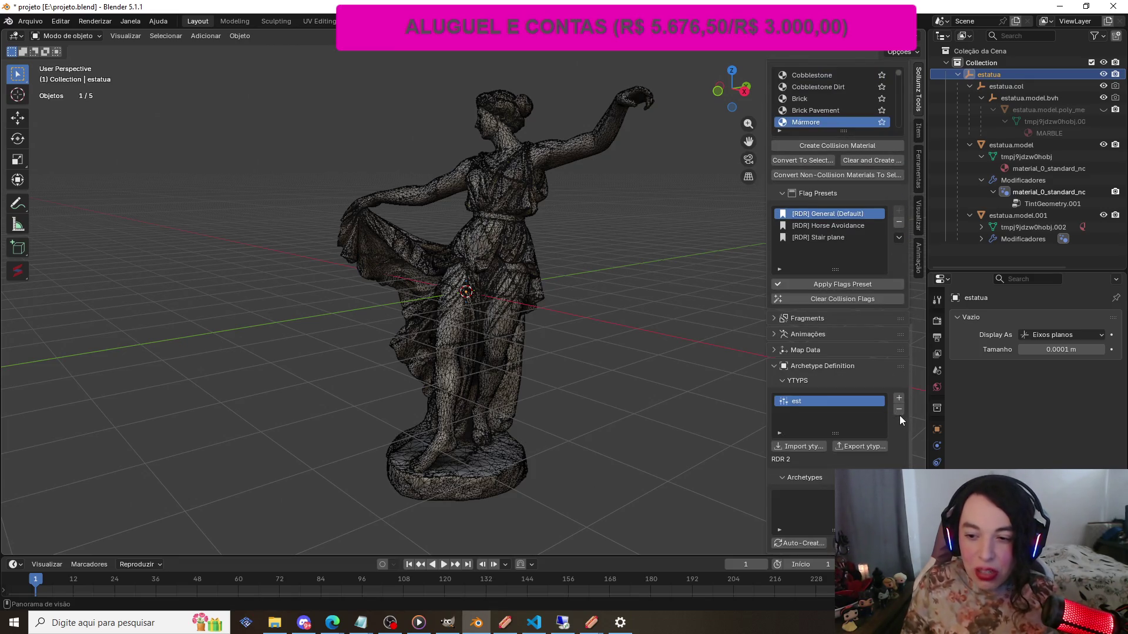
scroll(900, 414, up, 4)
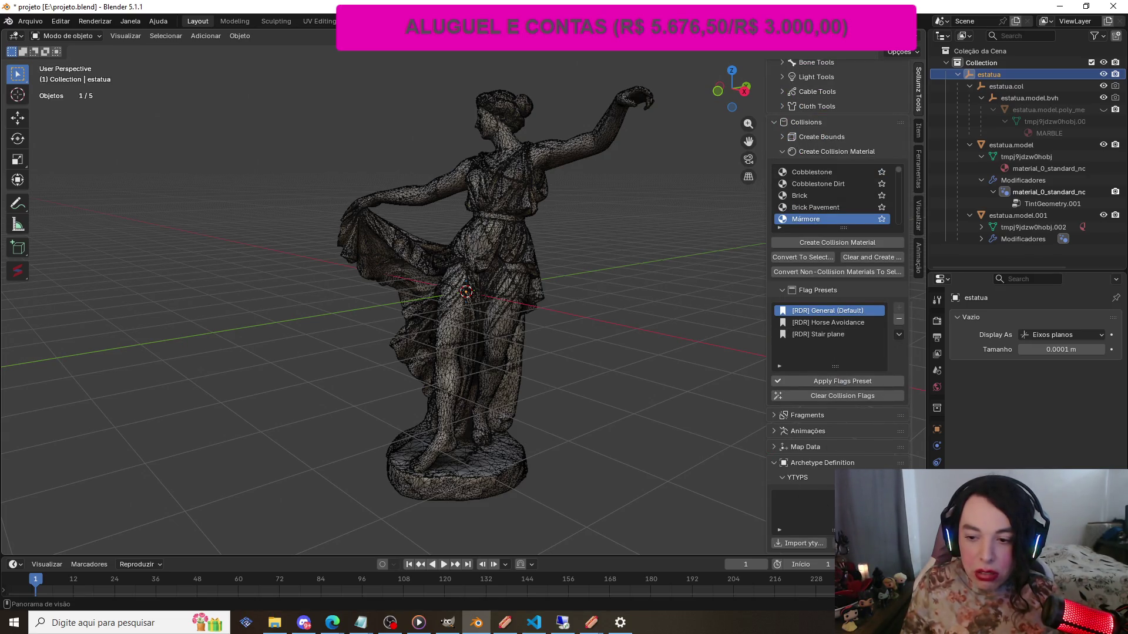
scroll(837, 306, down, 4)
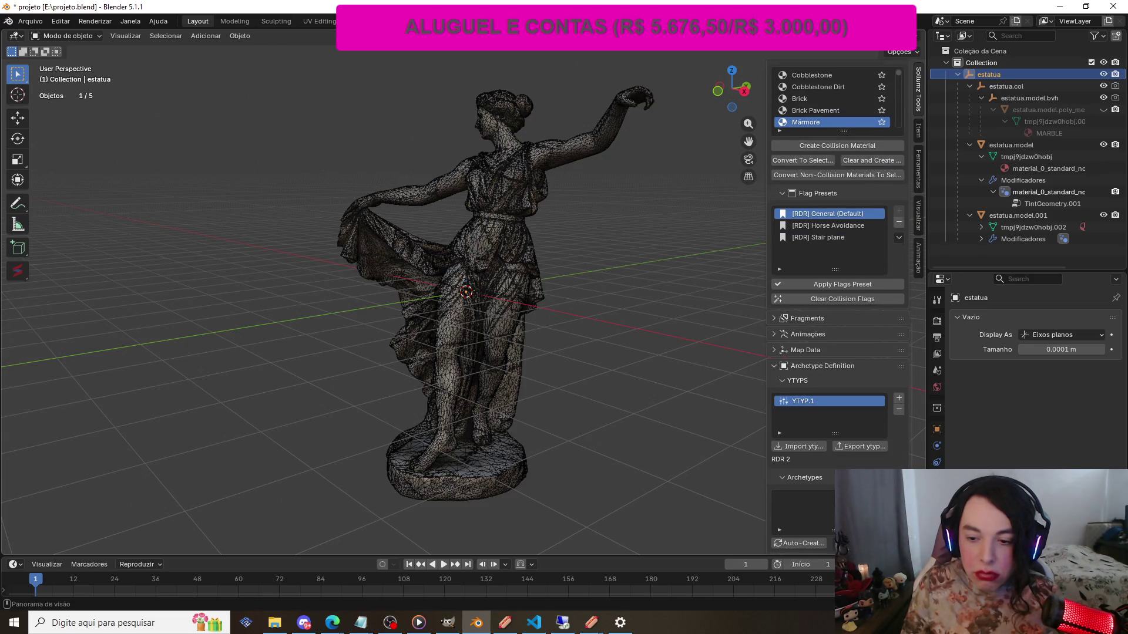
click(899, 495)
scroll(874, 460, down, 8)
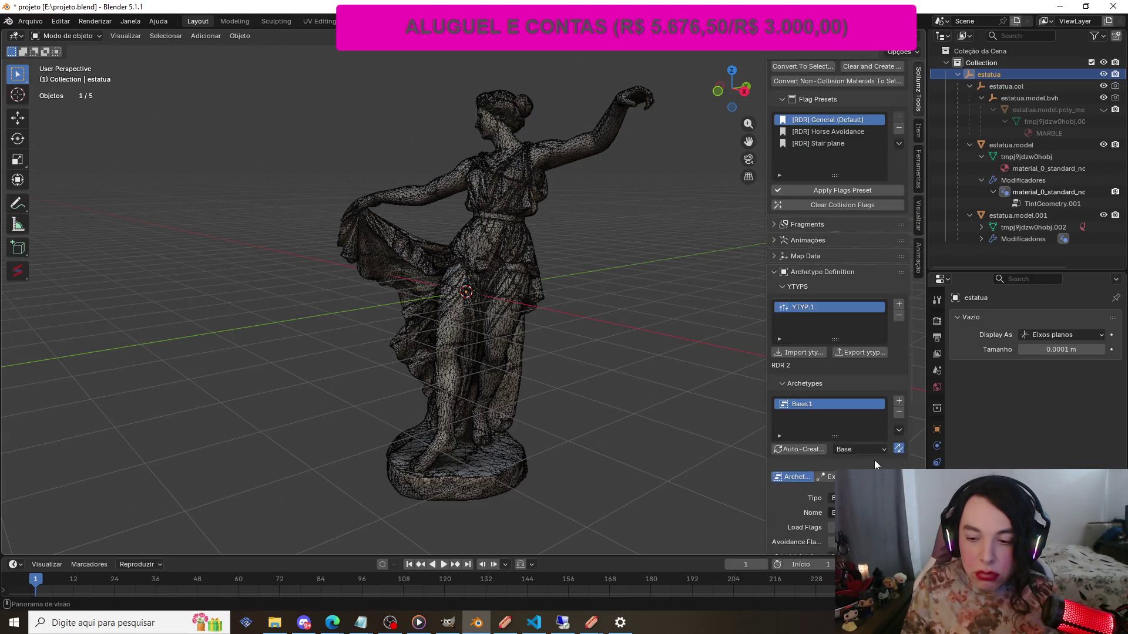
scroll(873, 455, down, 5)
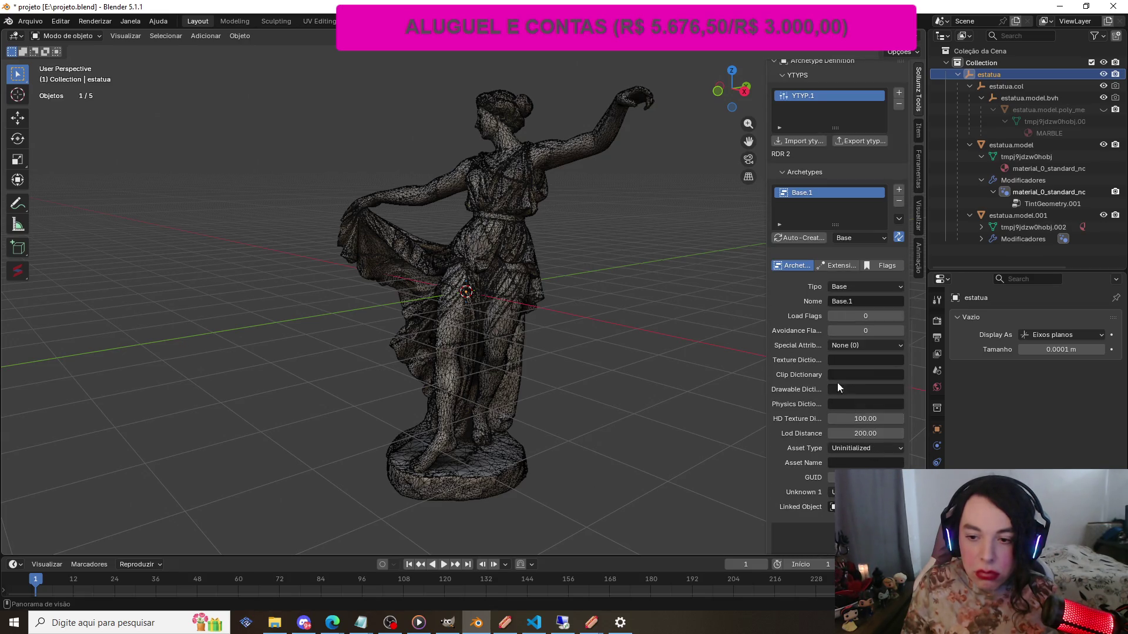
scroll(827, 353, up, 2)
click(875, 313)
scroll(809, 350, down, 1)
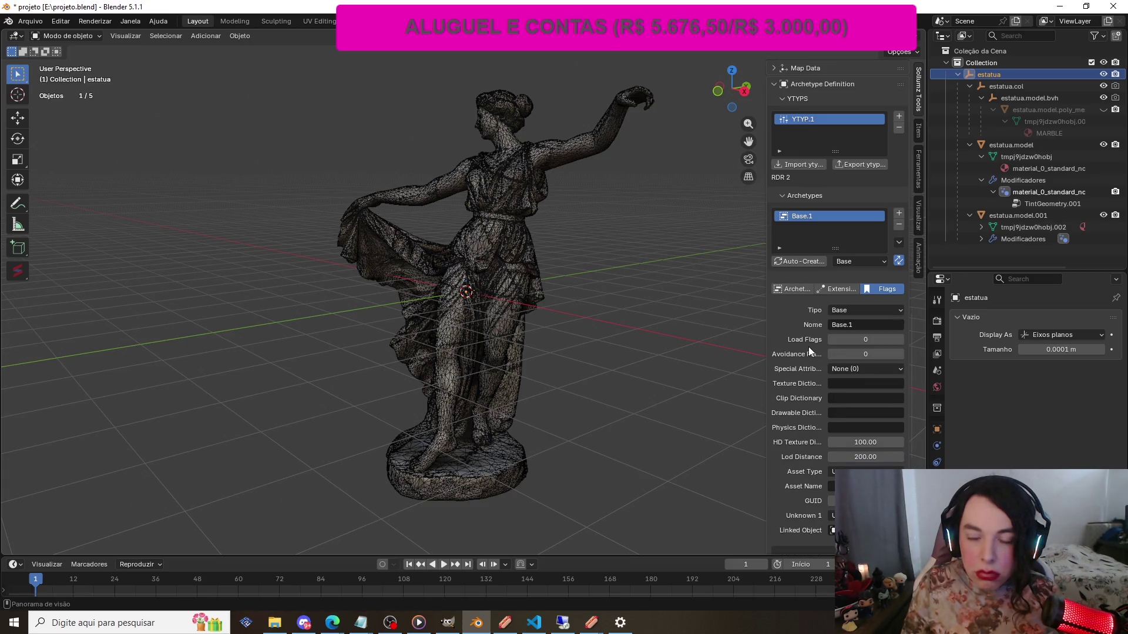
scroll(810, 351, down, 1)
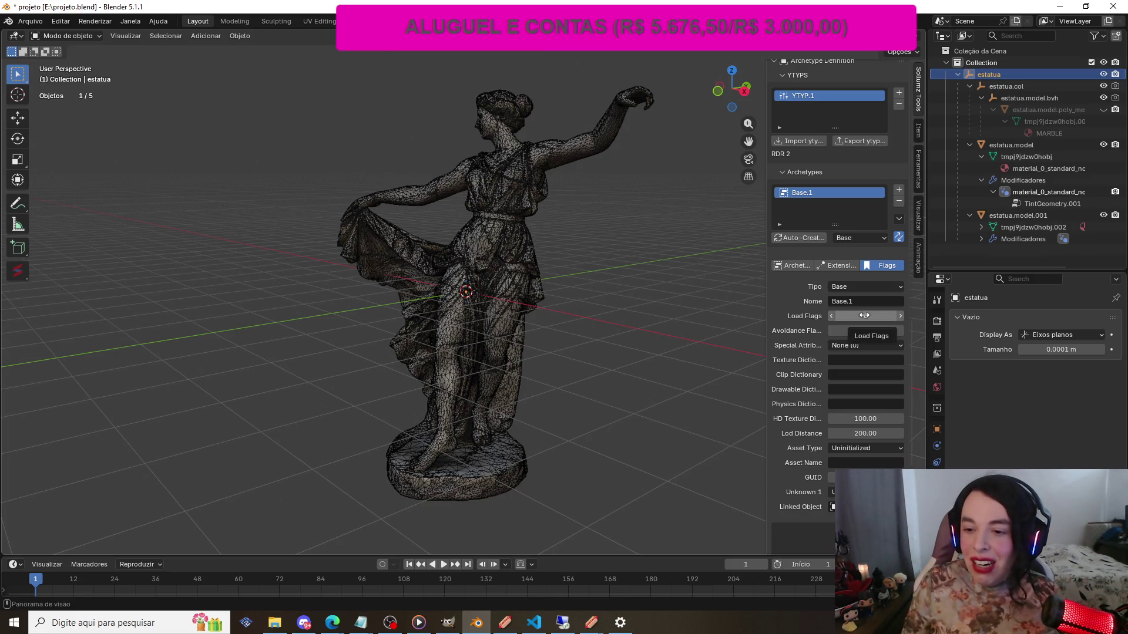
Select the estatua.model.bvh collision object and review Base.1's flags, type and LOD distance 200
click(1059, 100)
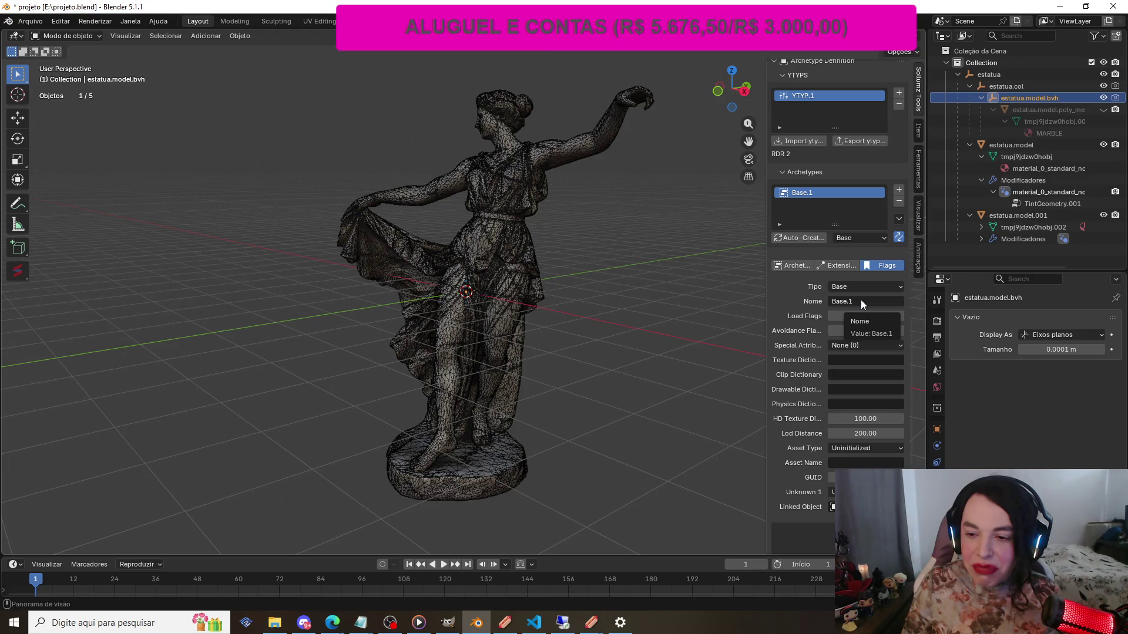
click(884, 267)
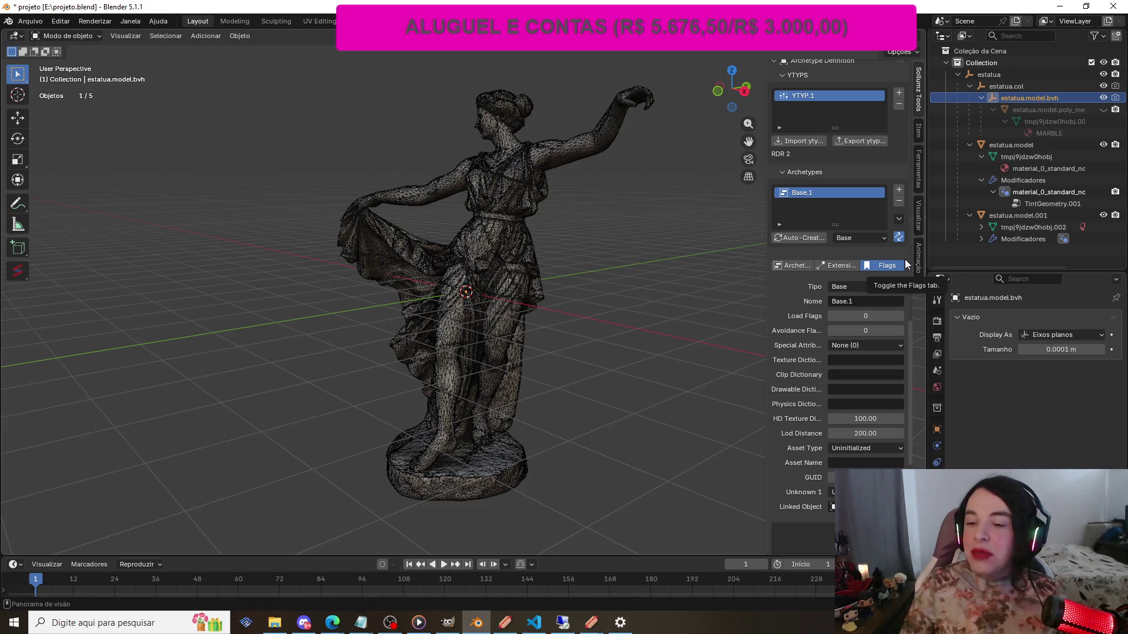
scroll(894, 281, down, 2)
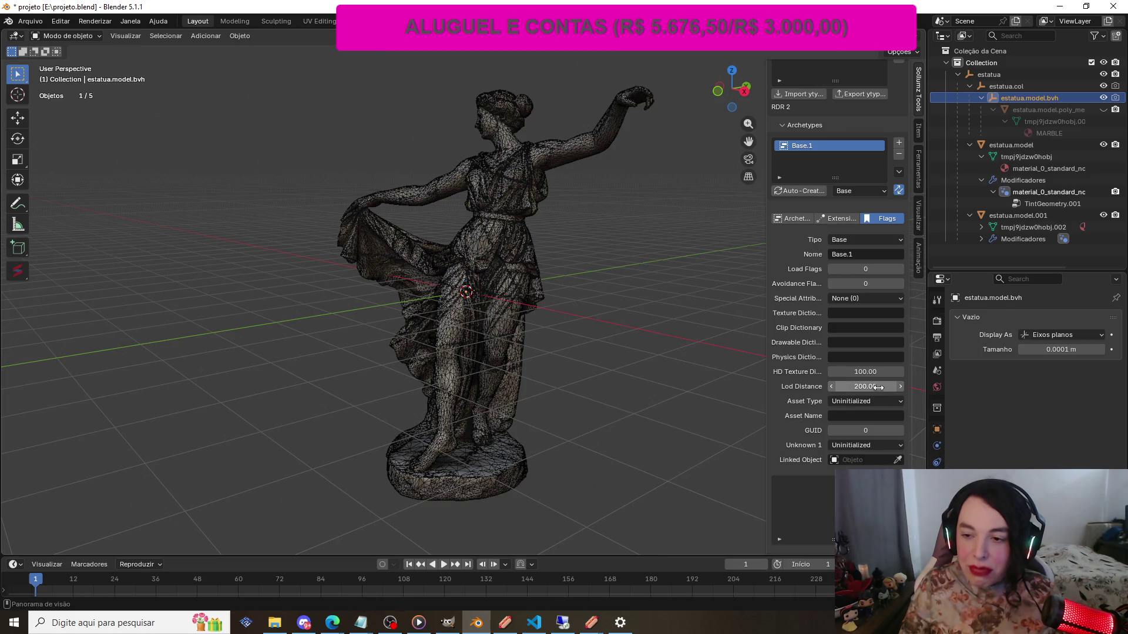
scroll(870, 218, up, 4)
scroll(870, 218, up, 10)
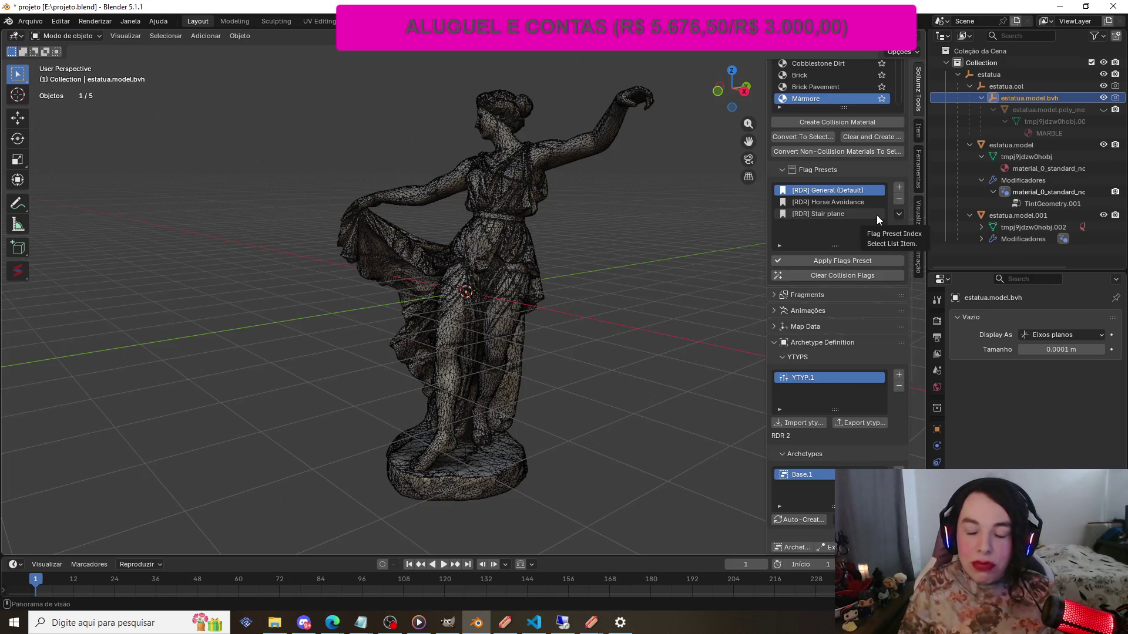
Add YTYP.2 to the YTYPS list and create a Base.1 archetype inside it
scroll(877, 216, up, 5)
scroll(890, 329, down, 7)
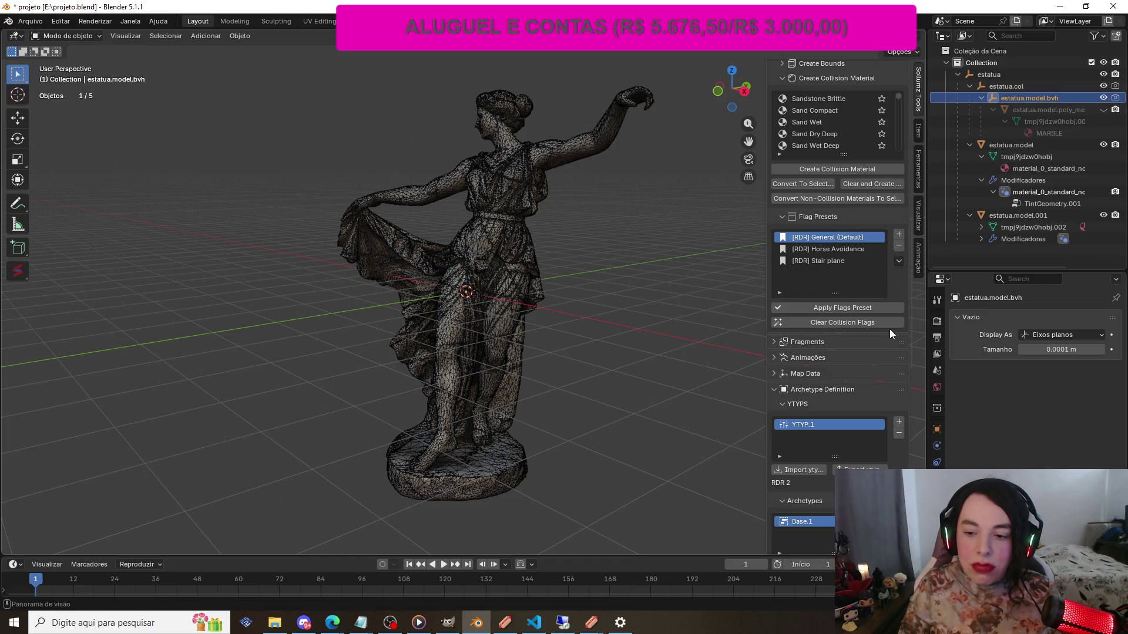
scroll(890, 330, down, 2)
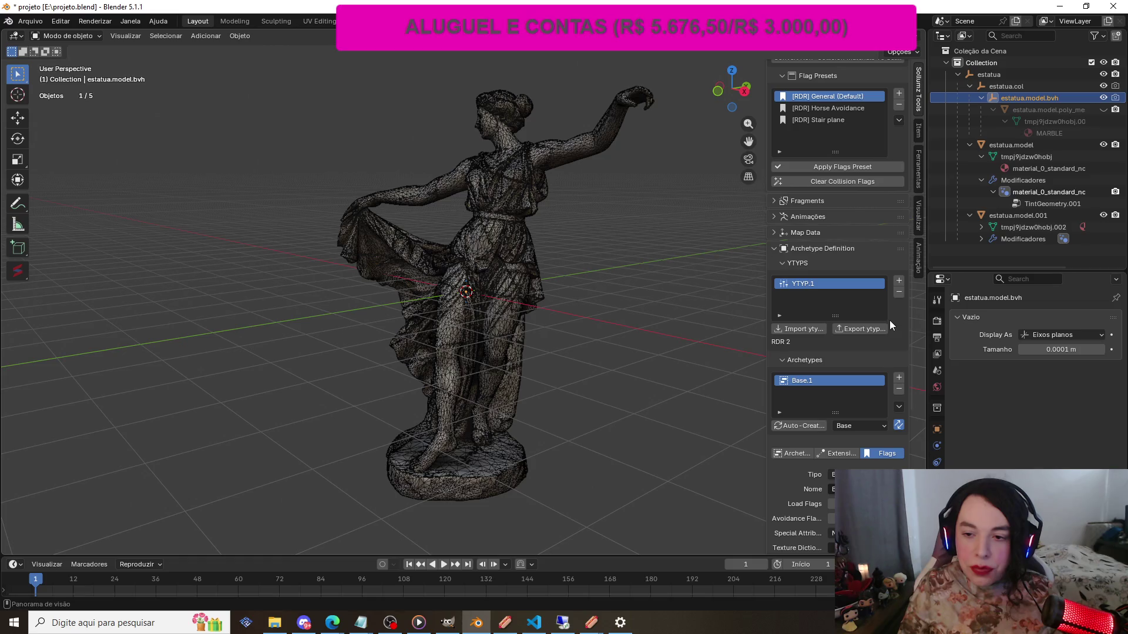
click(900, 283)
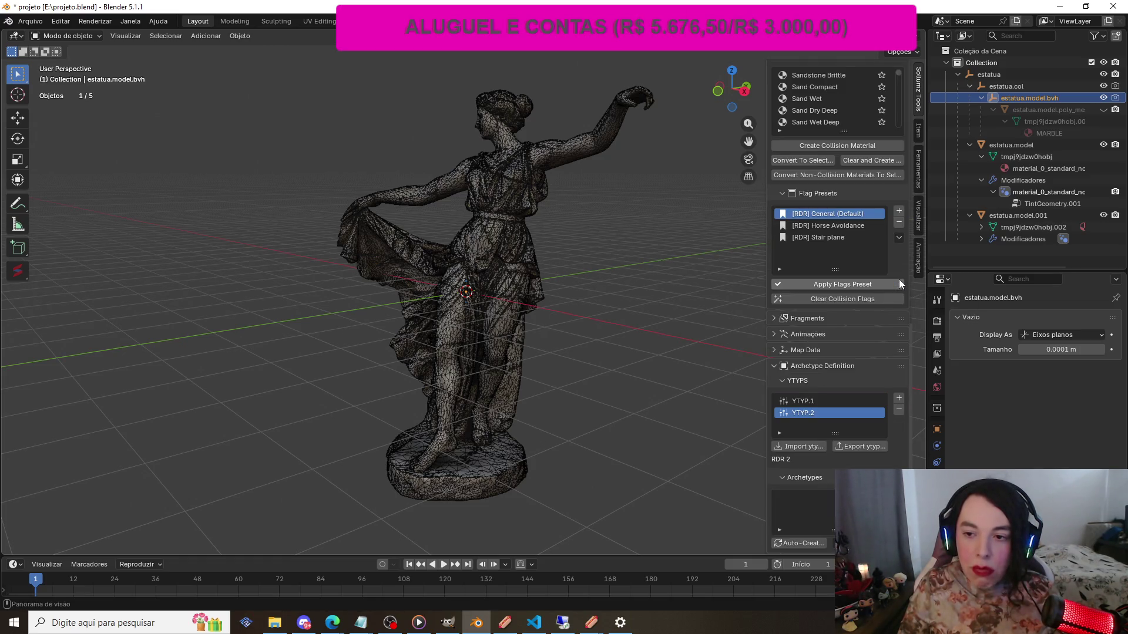
scroll(899, 284, up, 2)
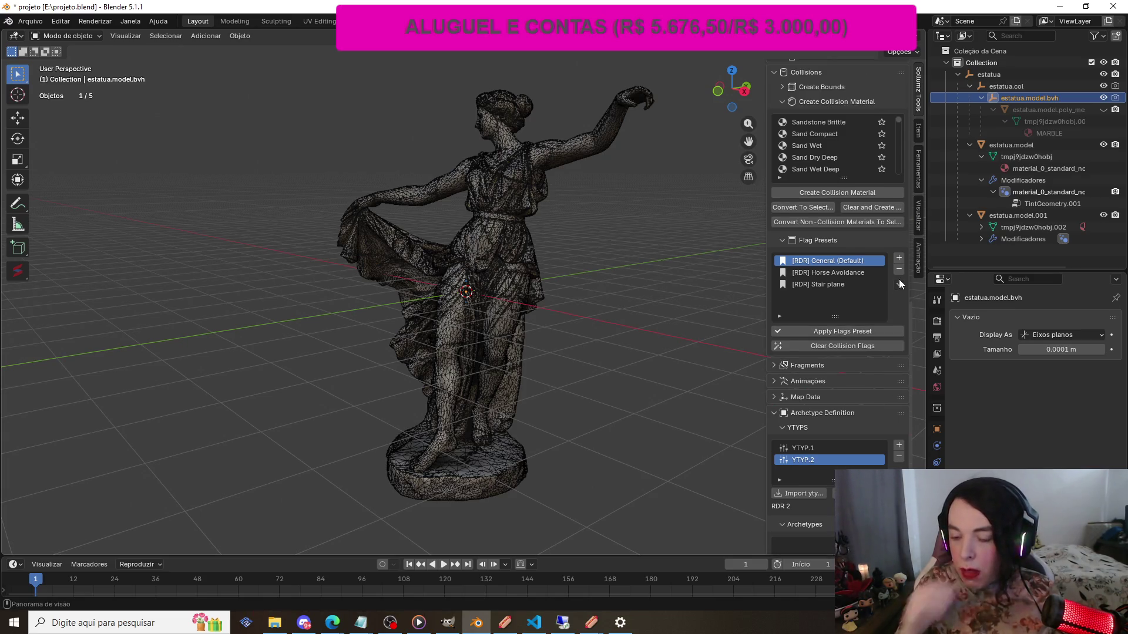
scroll(872, 380, down, 2)
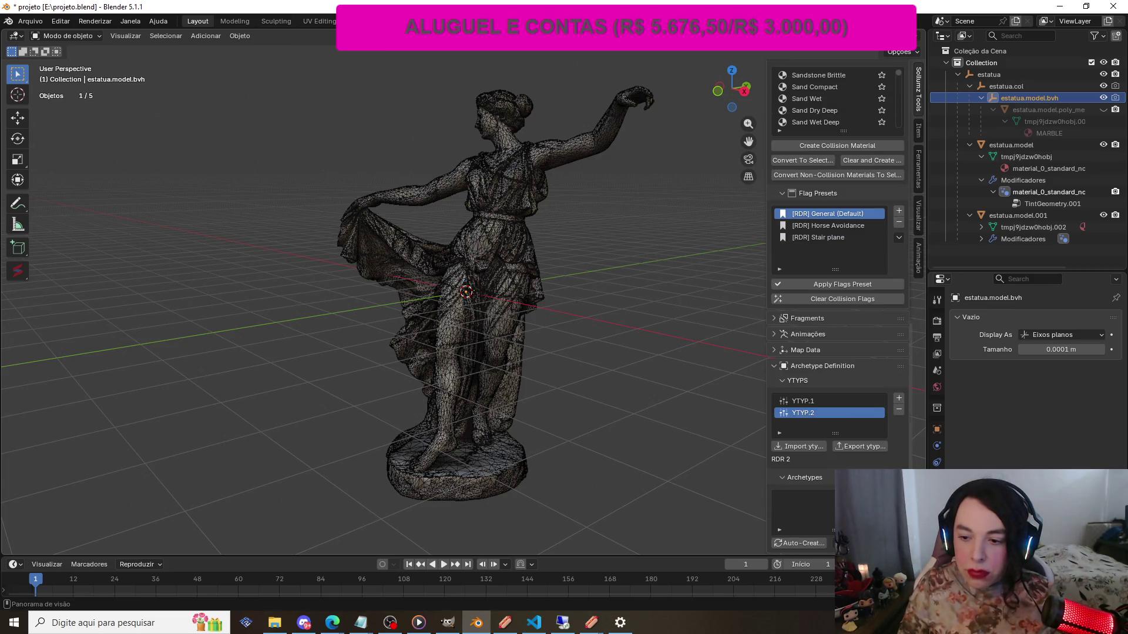
click(898, 496)
scroll(869, 451, down, 5)
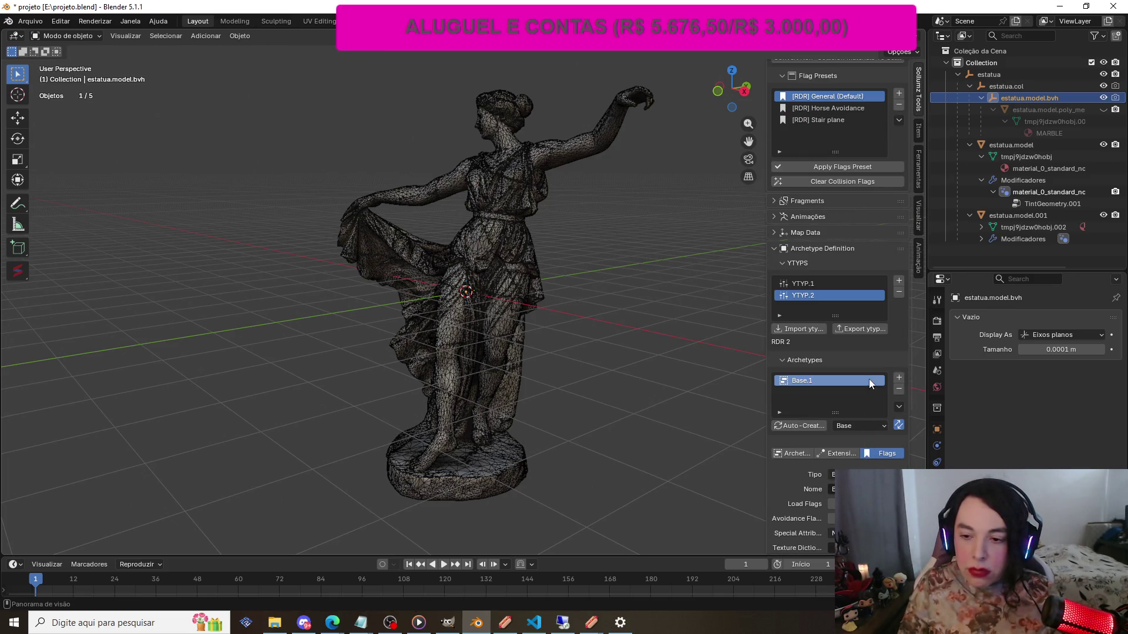
scroll(868, 365, down, 2)
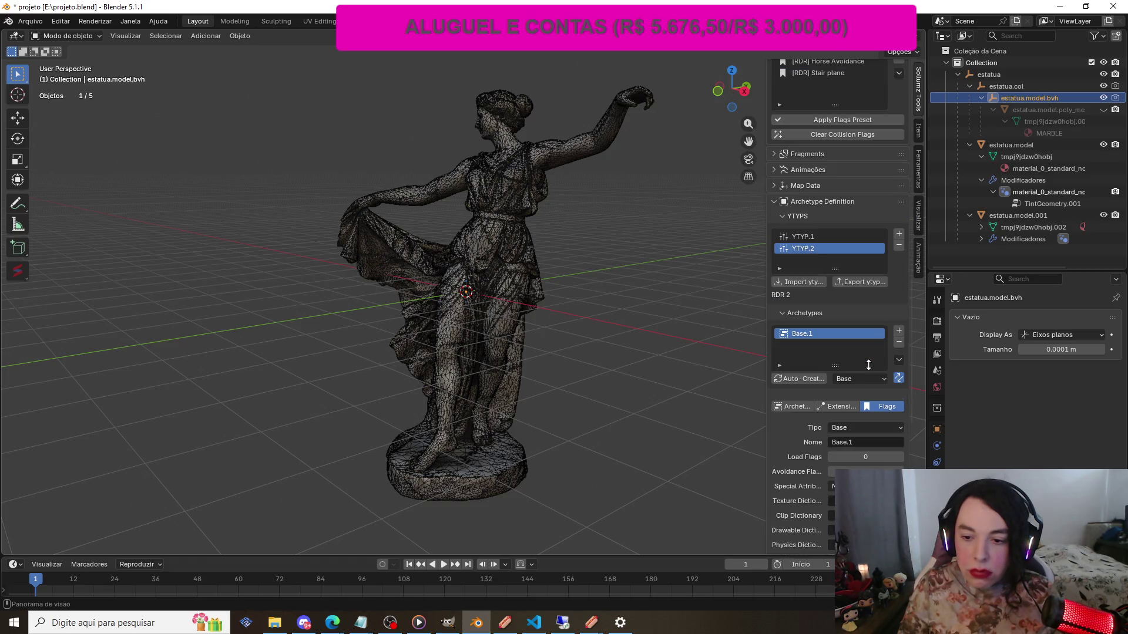
scroll(868, 361, down, 3)
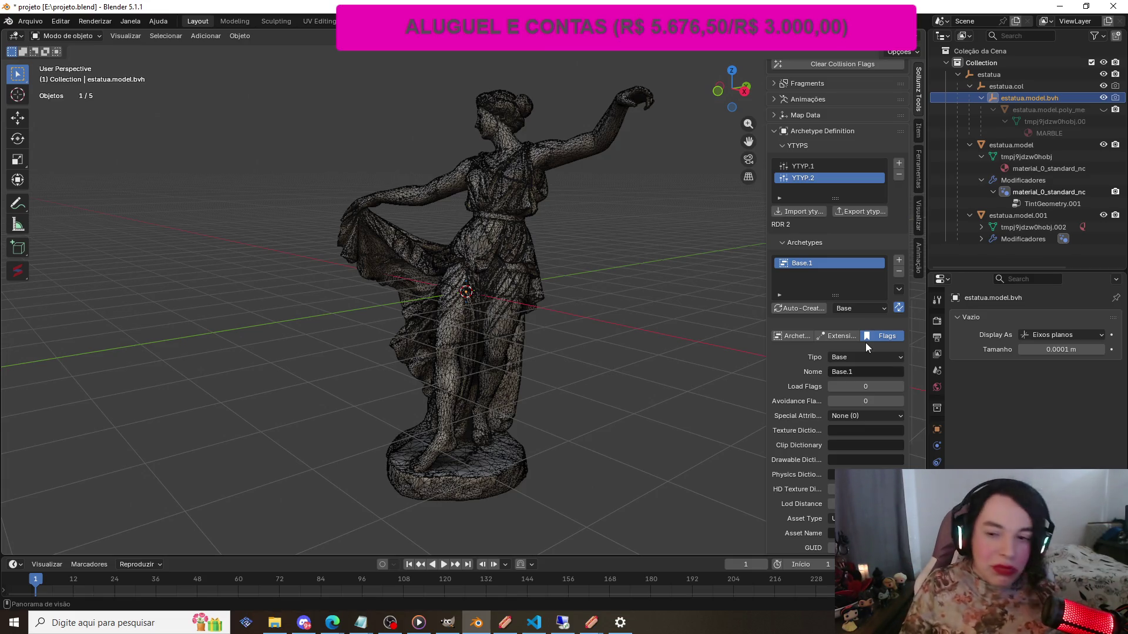
Delete YTYP.2 and YTYP.1, leaving the YTYP list empty
scroll(888, 227, up, 10)
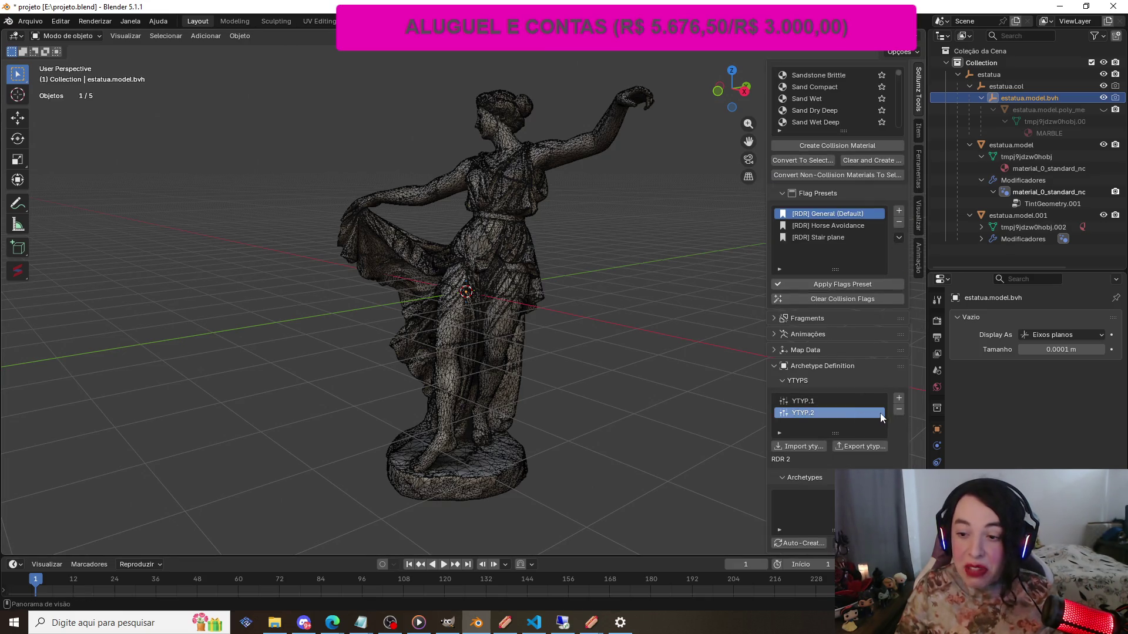
click(897, 410)
click(897, 410)
scroll(897, 409, up, 4)
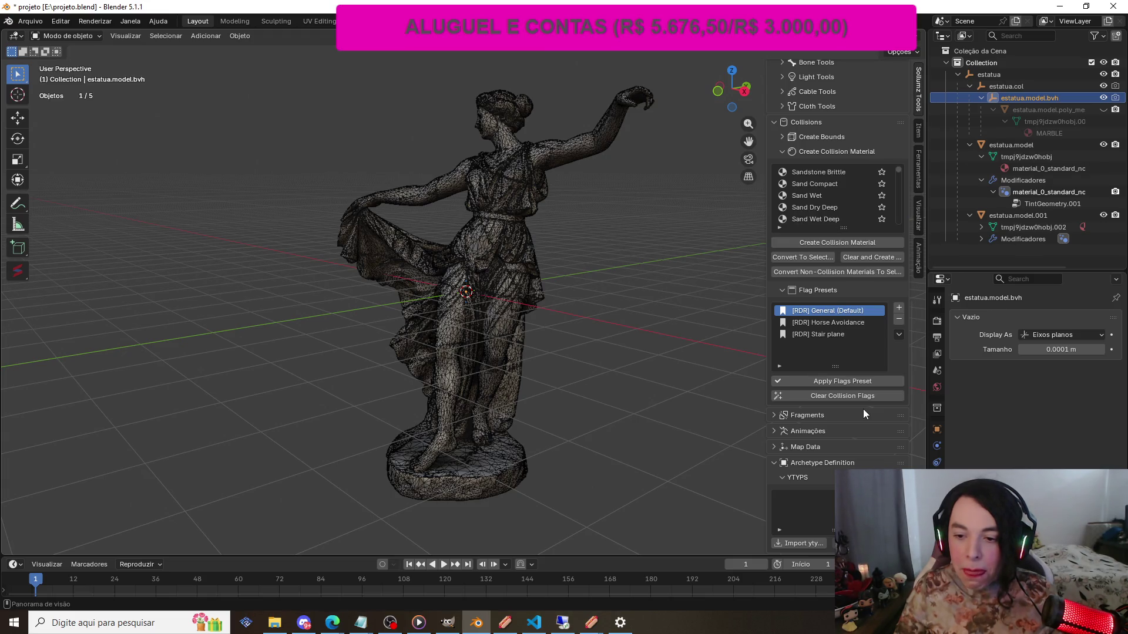
Add a new YTYP.1 holding one Base-type archetype, Base.1
click(899, 496)
scroll(837, 306, down, 4)
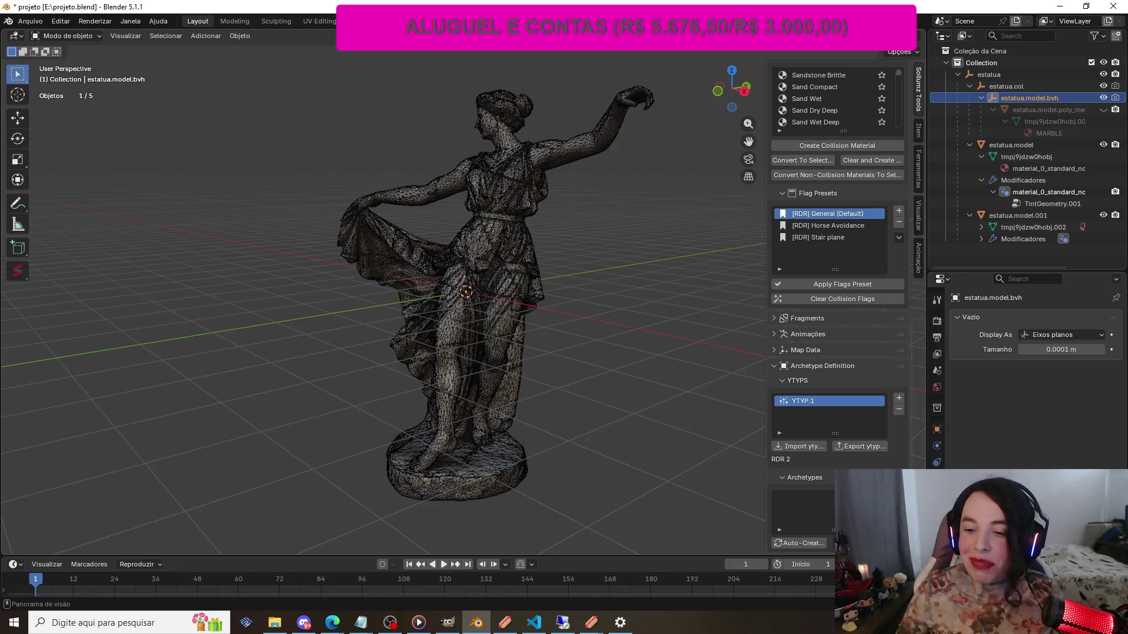
click(899, 495)
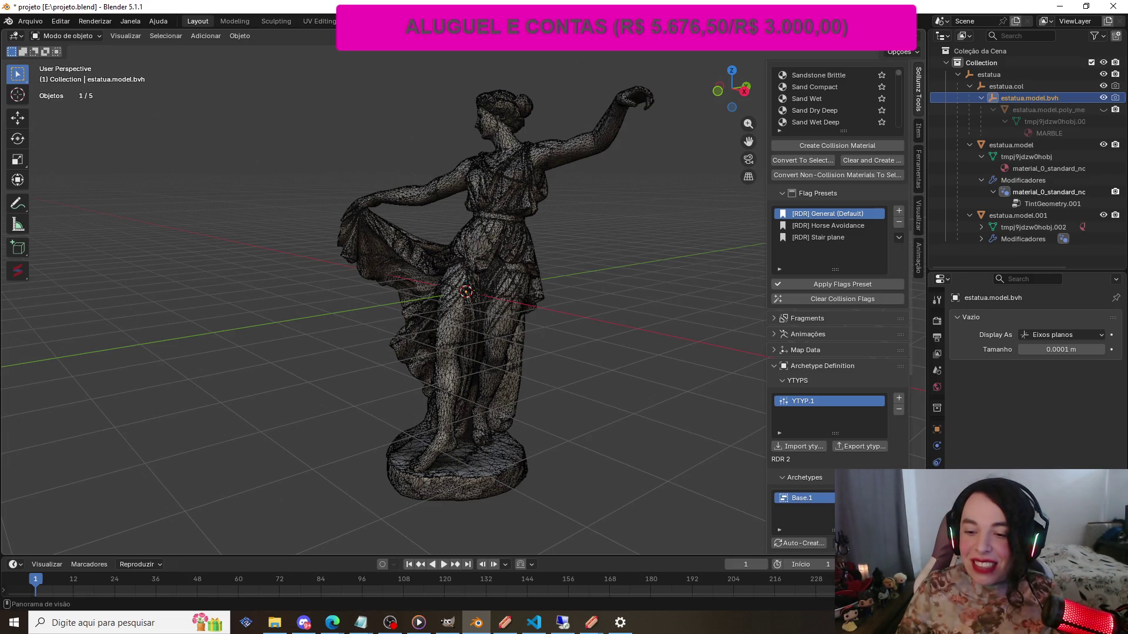
scroll(899, 496, down, 12)
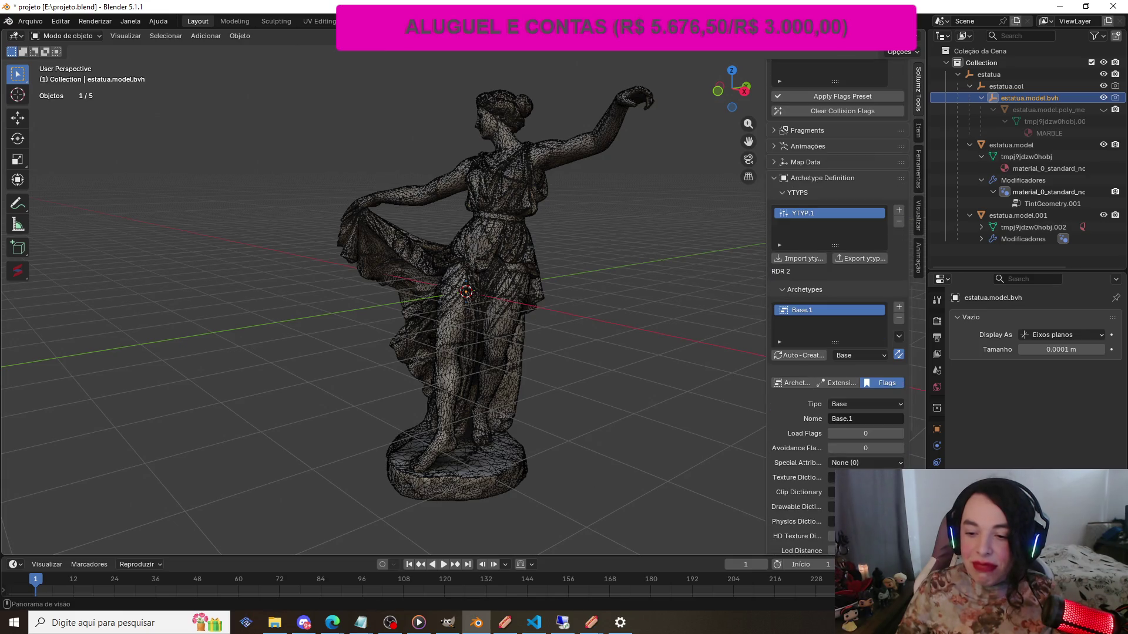
scroll(899, 495, down, 3)
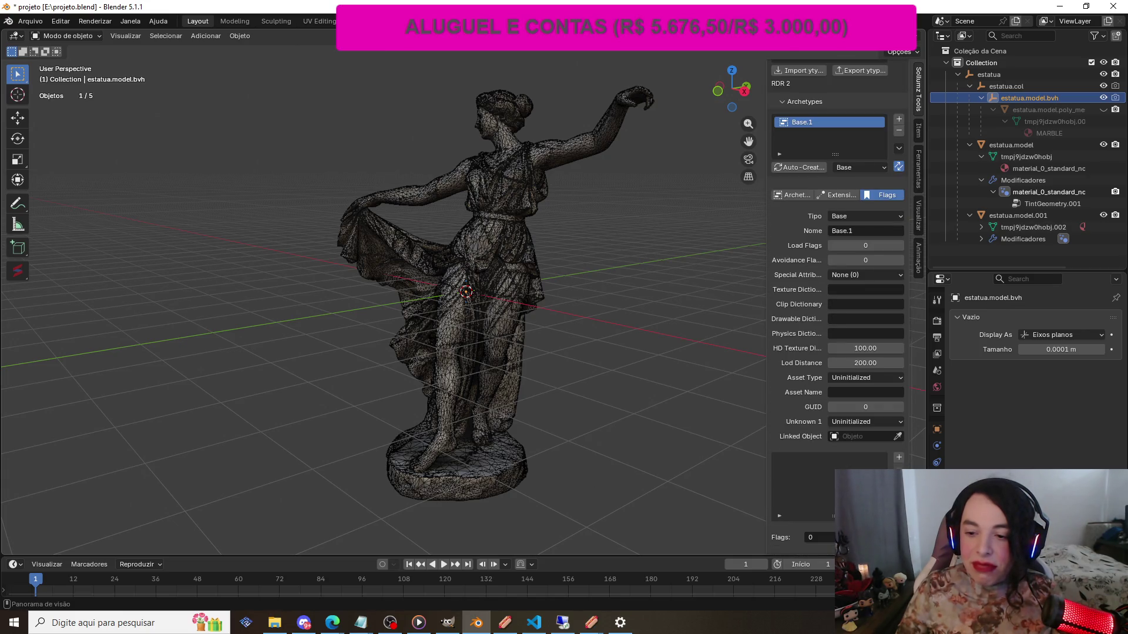
scroll(899, 495, up, 1)
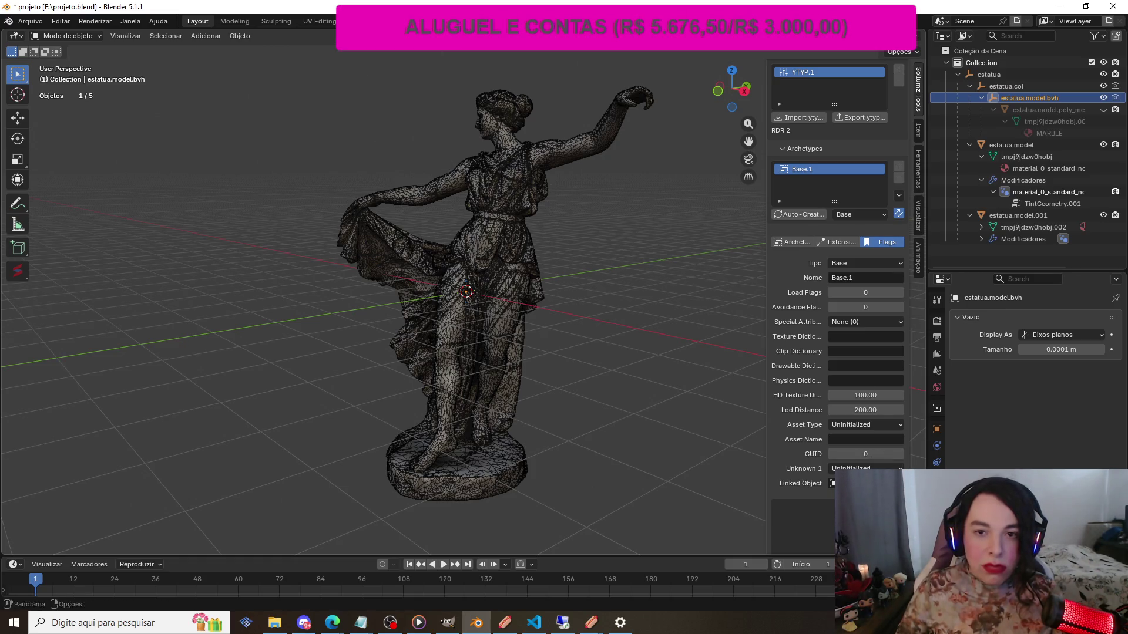
Unhide the estatua.model.poly_me mesh, select the estatua root object, and open the Arquivo menu
click(1104, 110)
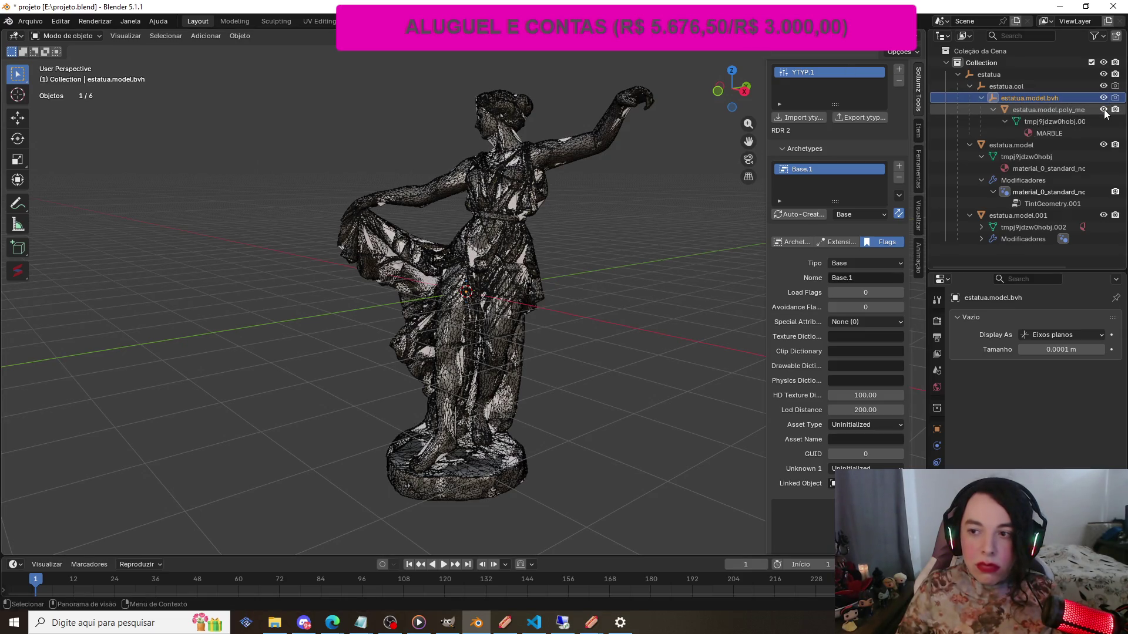
click(1104, 110)
click(1104, 110)
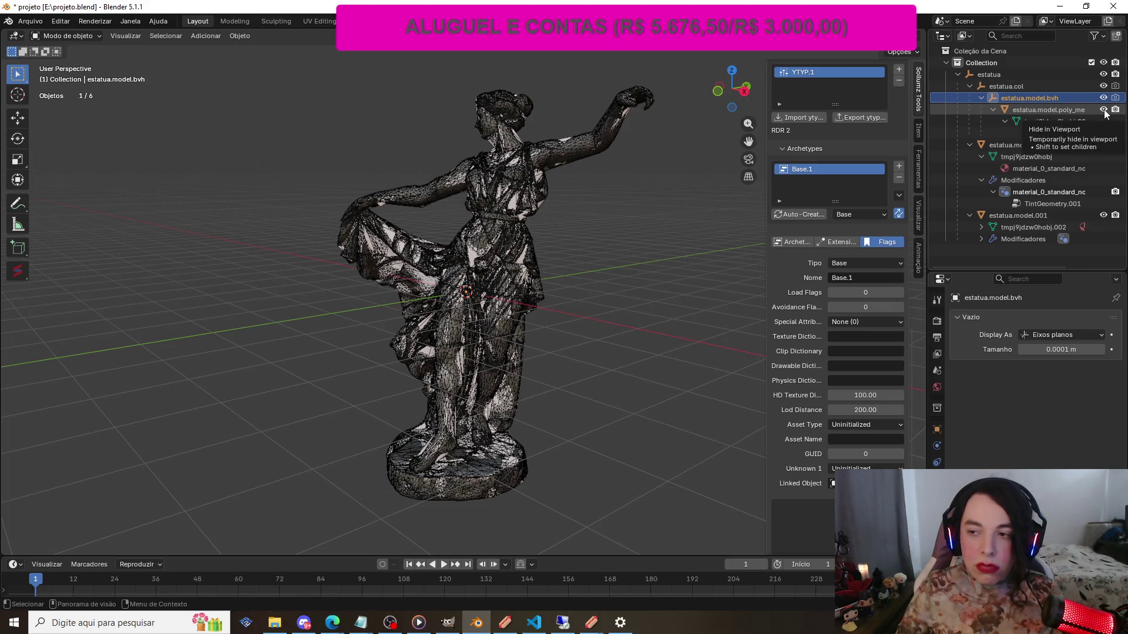
click(1028, 77)
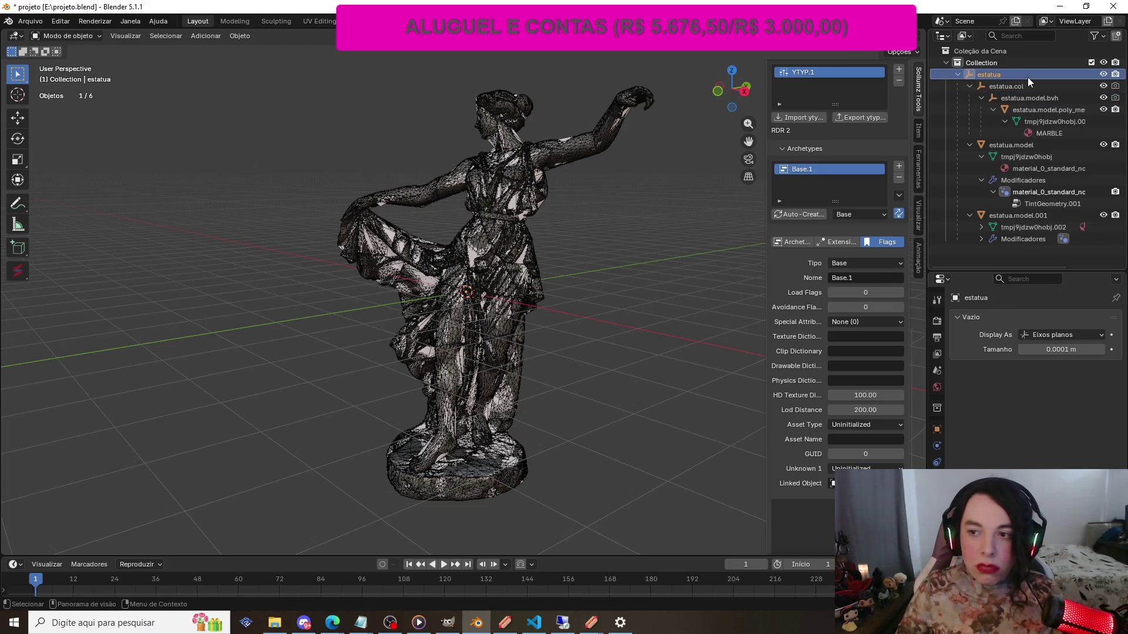
click(30, 21)
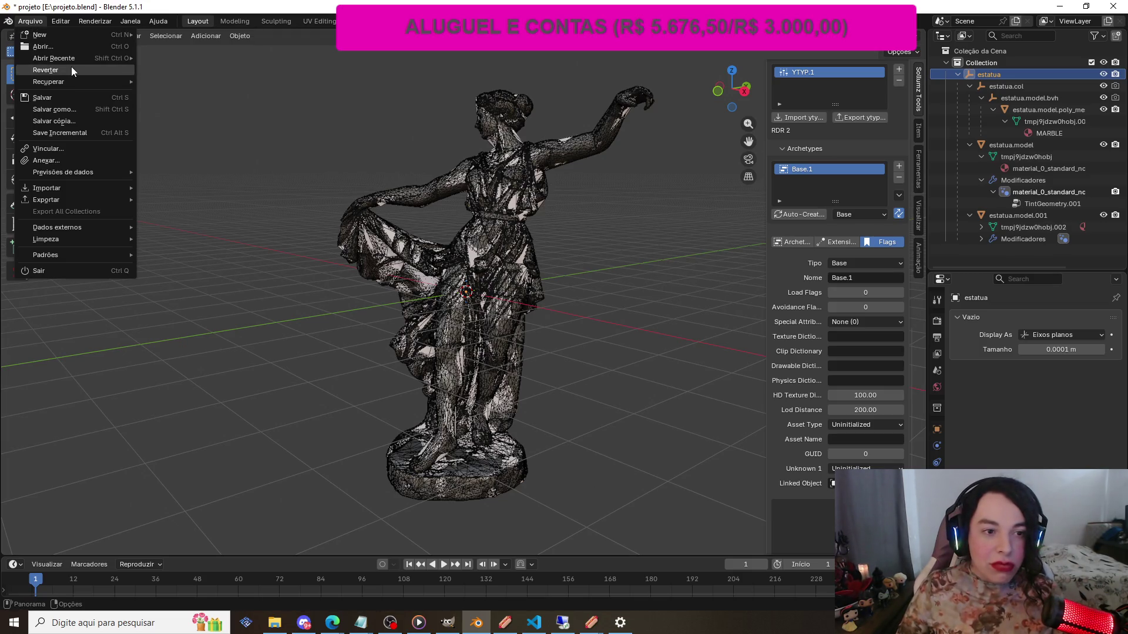
Start an Exportar > CodeWalker XML export browsing estatua2, and open Downloads in File Explorer
mouse_move(89, 202)
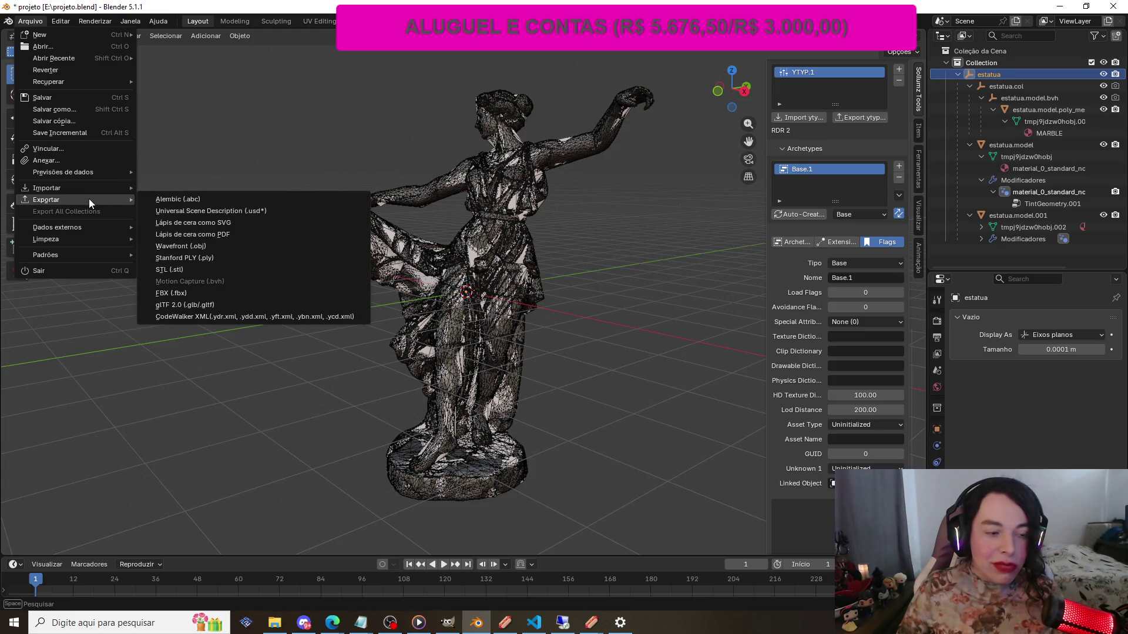
click(211, 317)
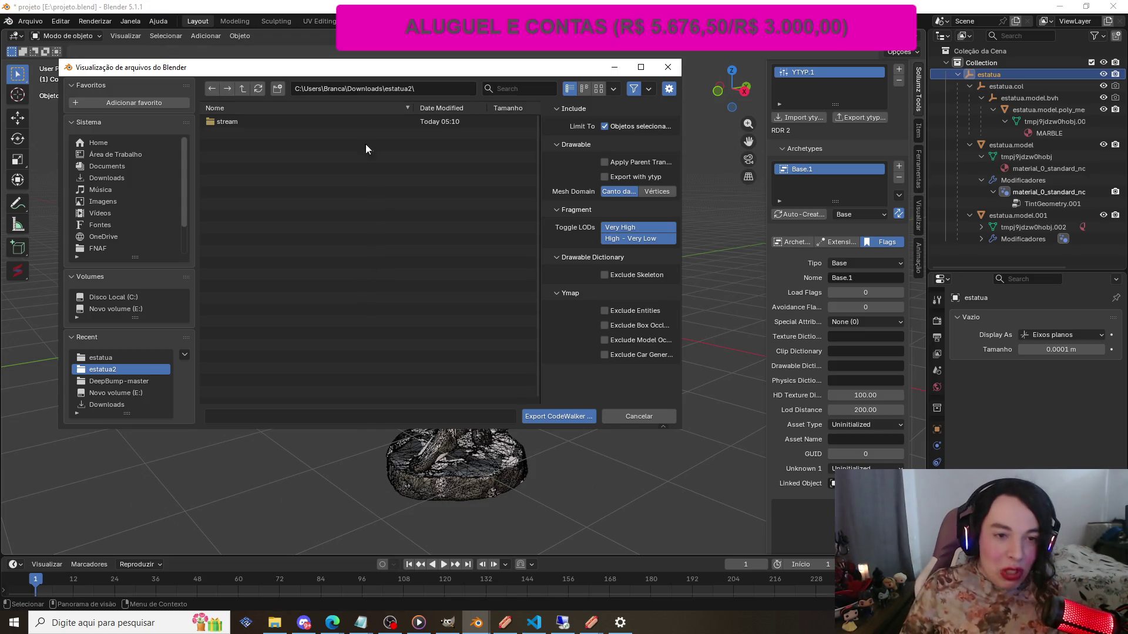
click(260, 121)
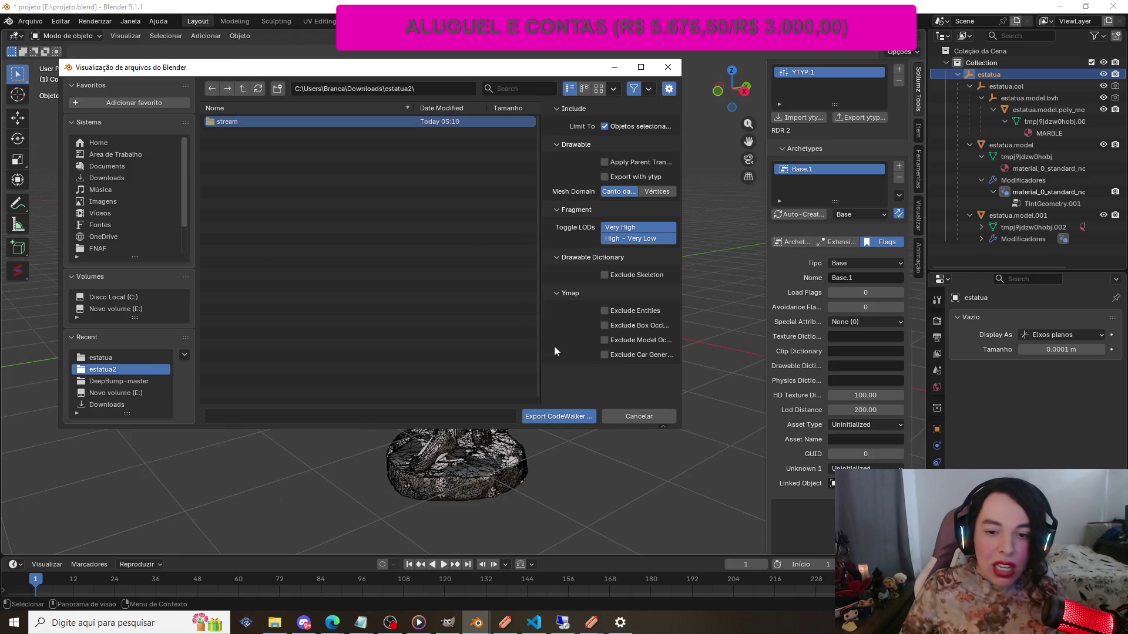
click(230, 149)
click(275, 623)
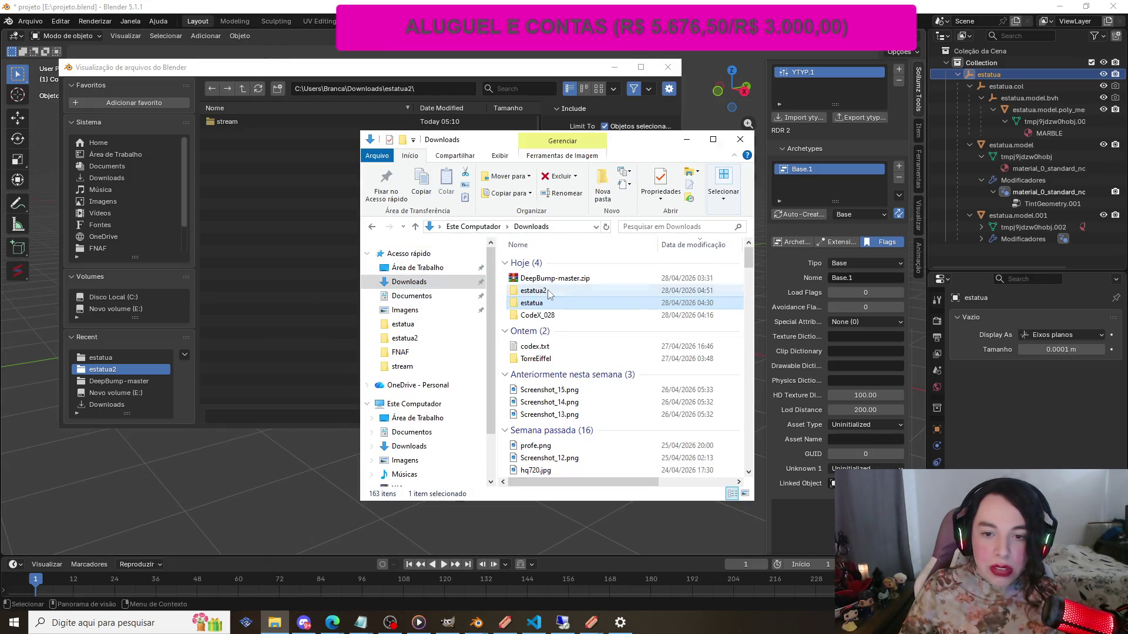
Delete all 11 old files from Downloads\estatua, then close File Explorer
double_click(521, 292)
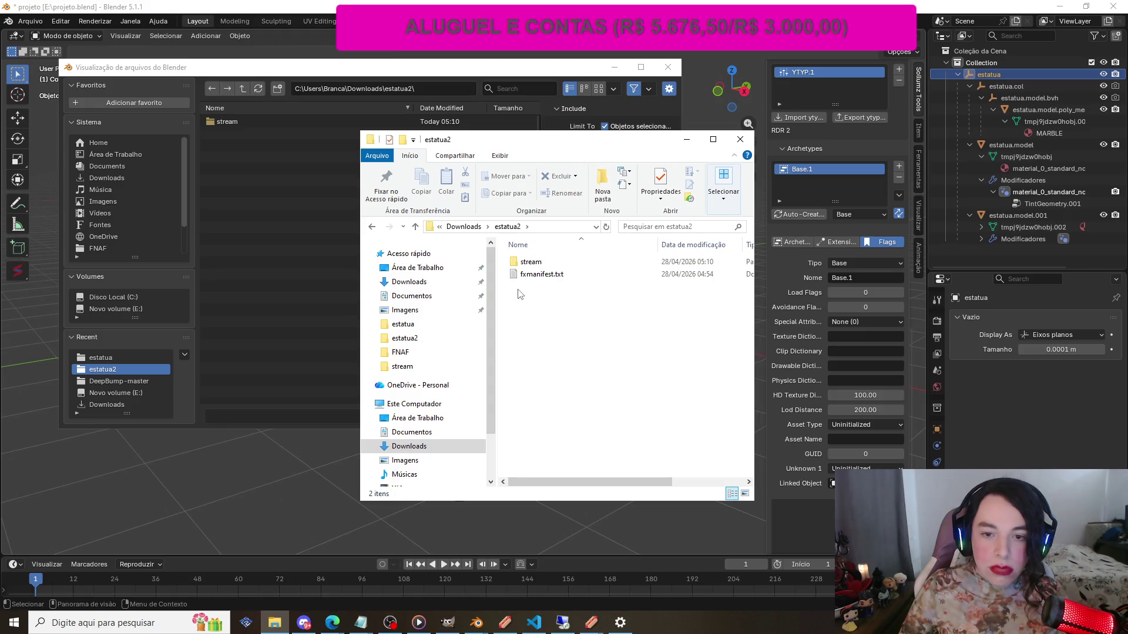
click(372, 227)
double_click(541, 309)
mouse_move(545, 407)
mouse_down()
mouse_move(518, 246)
mouse_move(520, 272)
mouse_move(528, 260)
mouse_up()
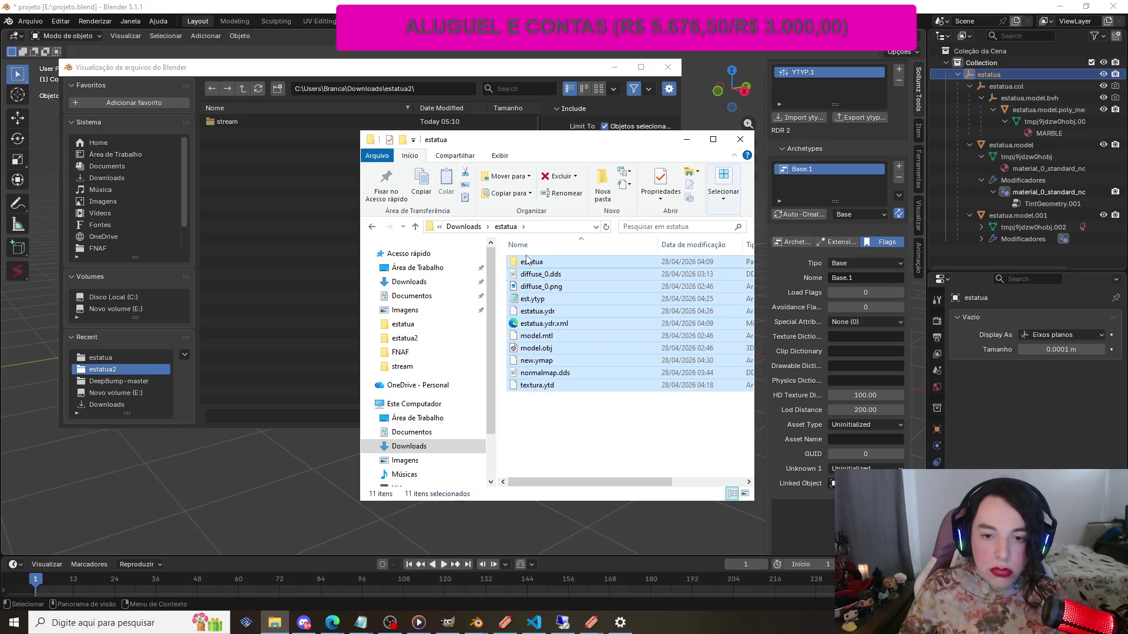
click(583, 430)
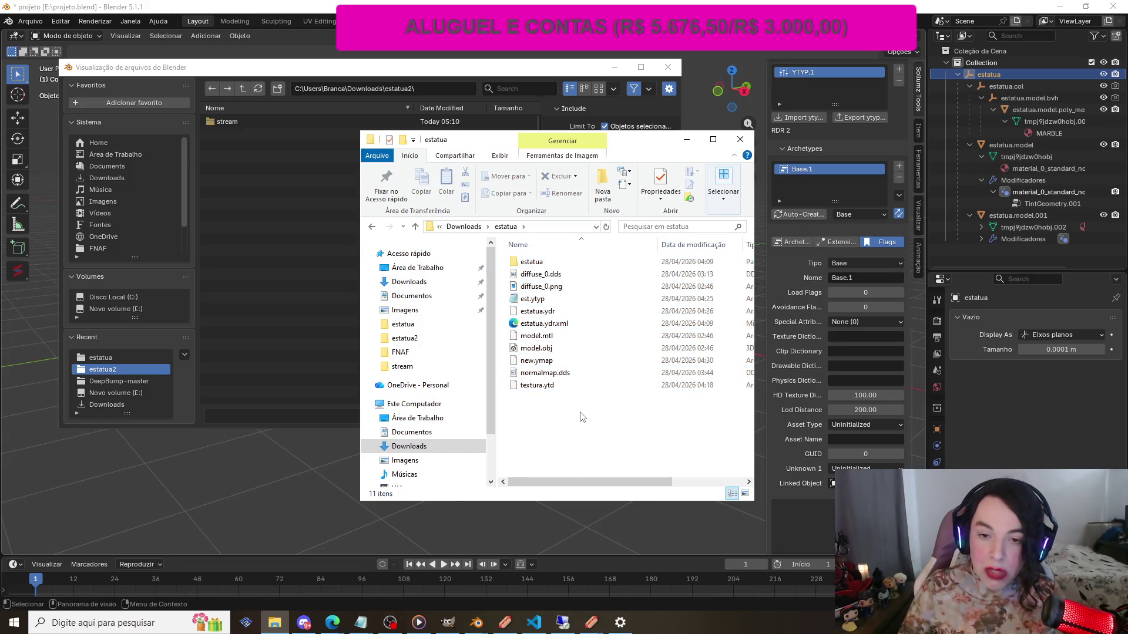
key(ctrl+a)
key(Delete)
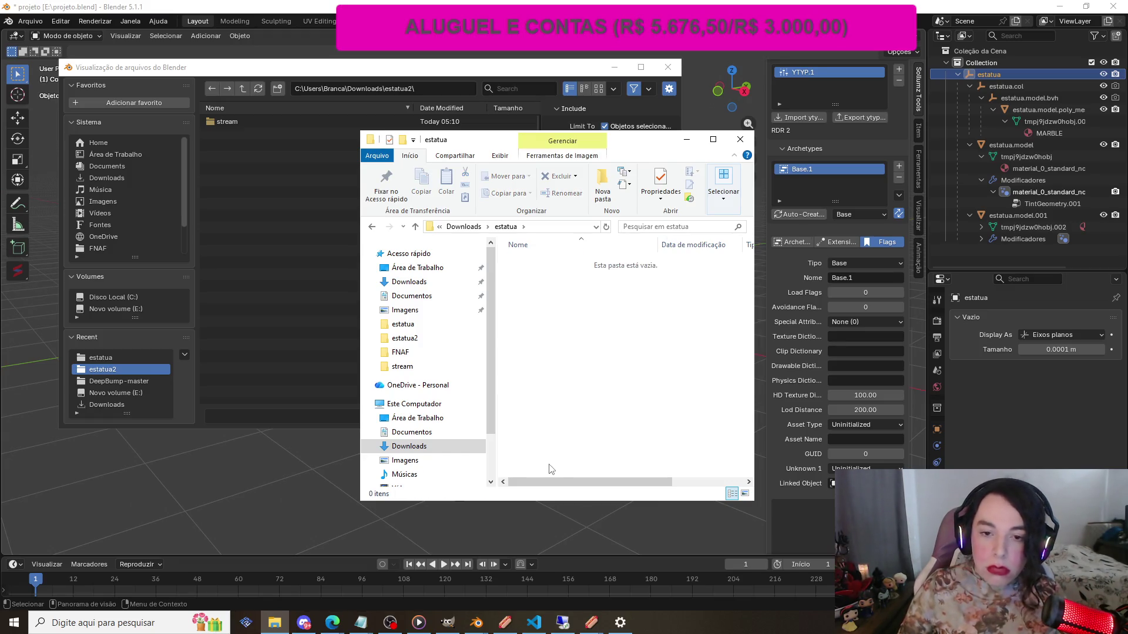
click(686, 139)
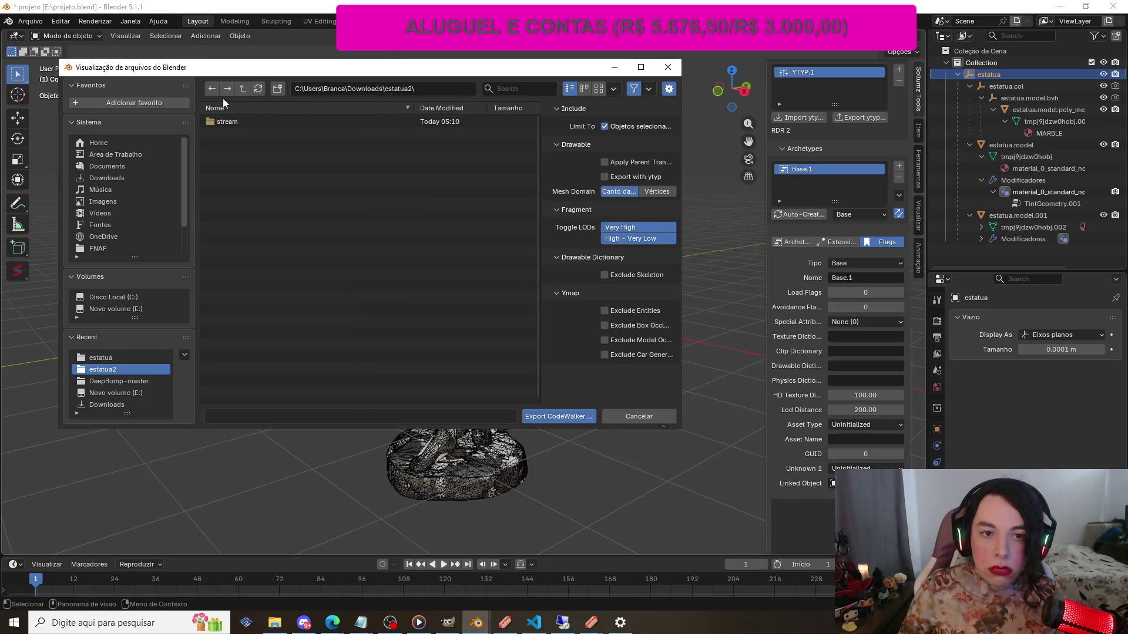
Filter for 'est', set Downloads\estatua as destination, and export the statue as CodeWalker XML
click(125, 178)
click(519, 88)
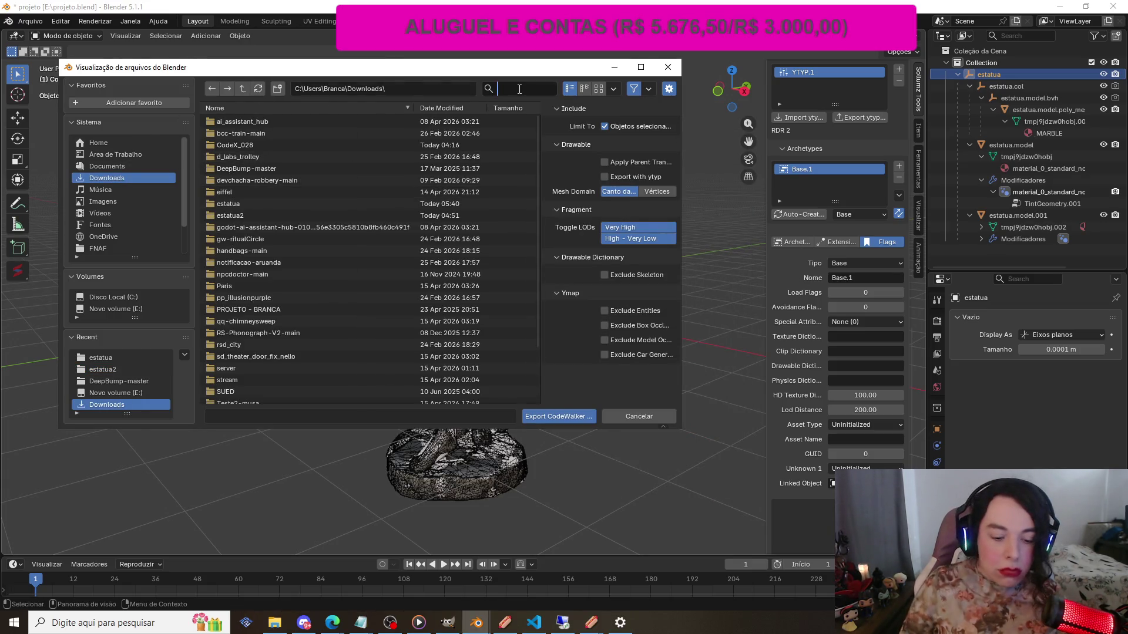
text(est)
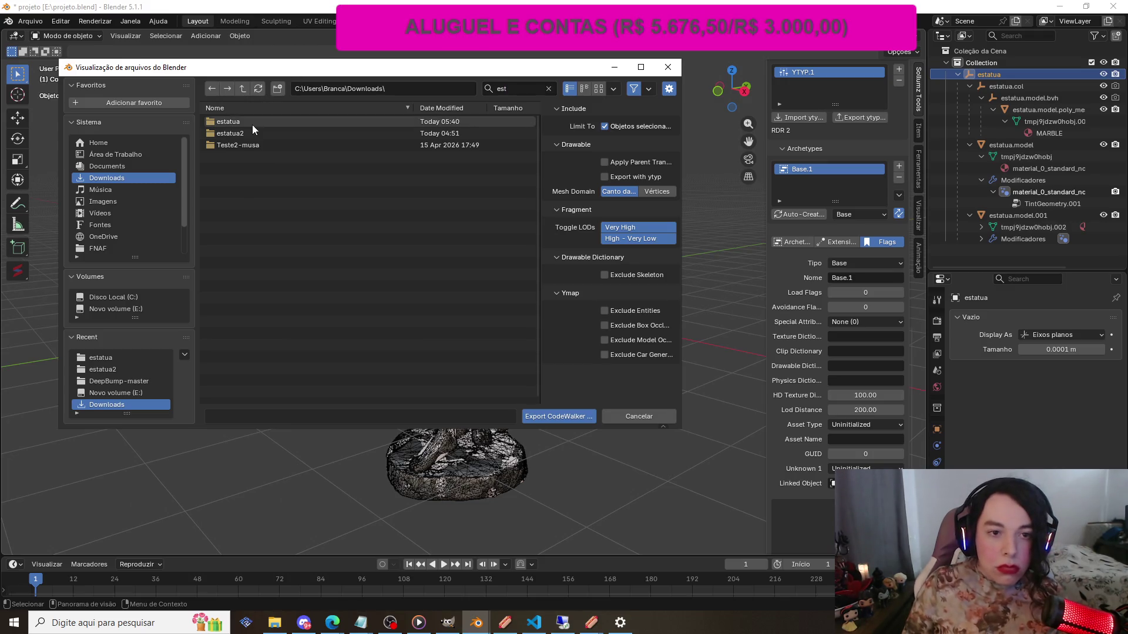
click(234, 121)
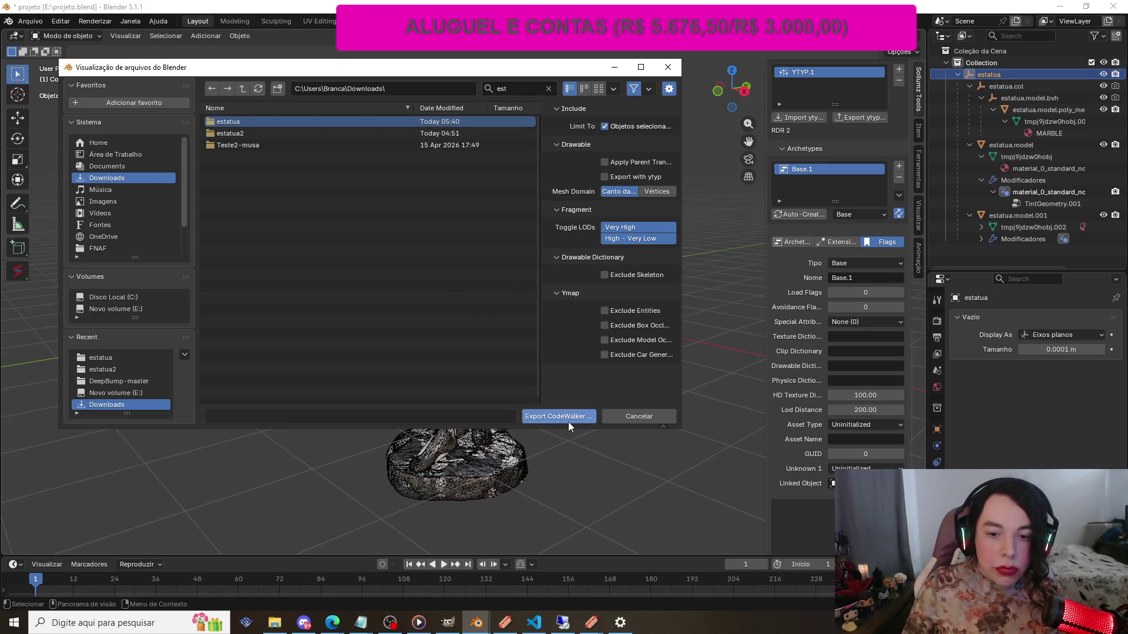
click(567, 418)
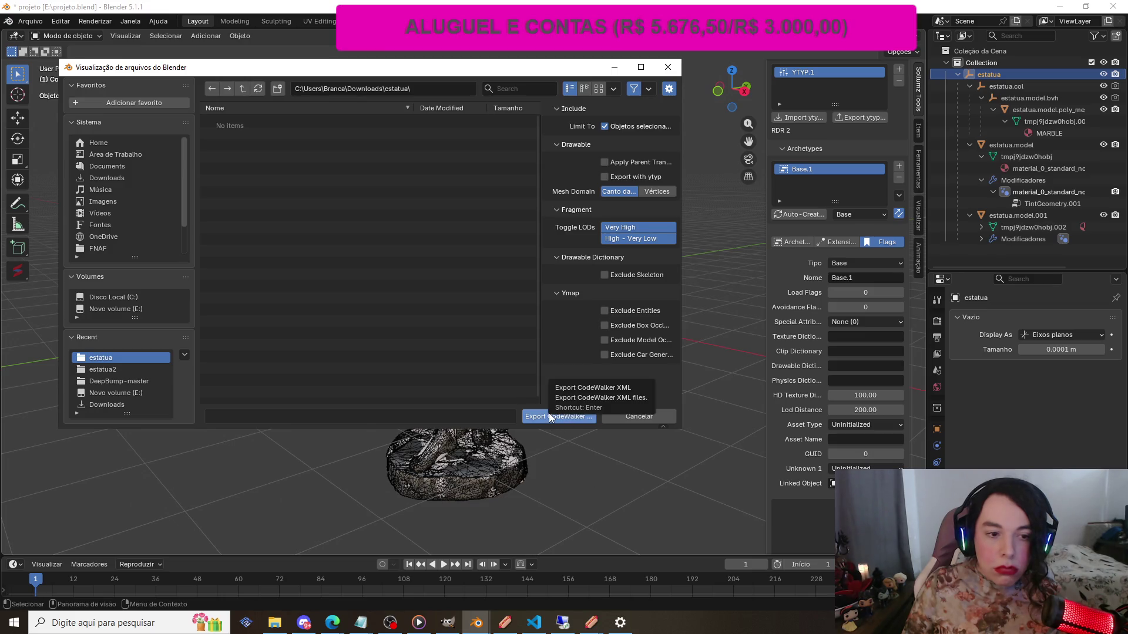
click(549, 416)
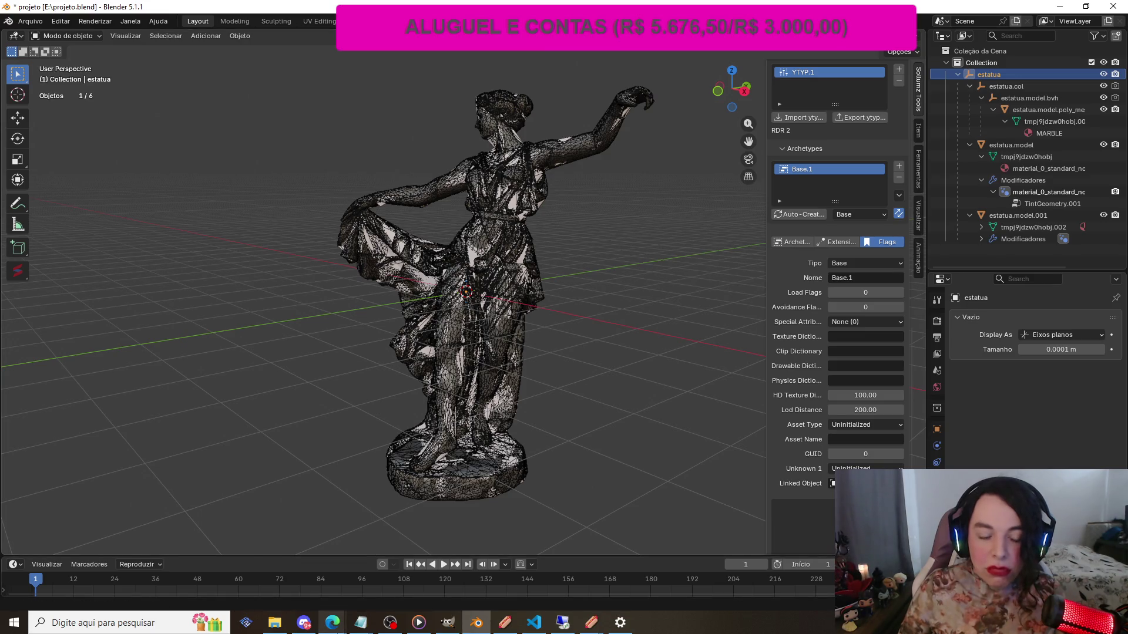
mouse_move(274, 628)
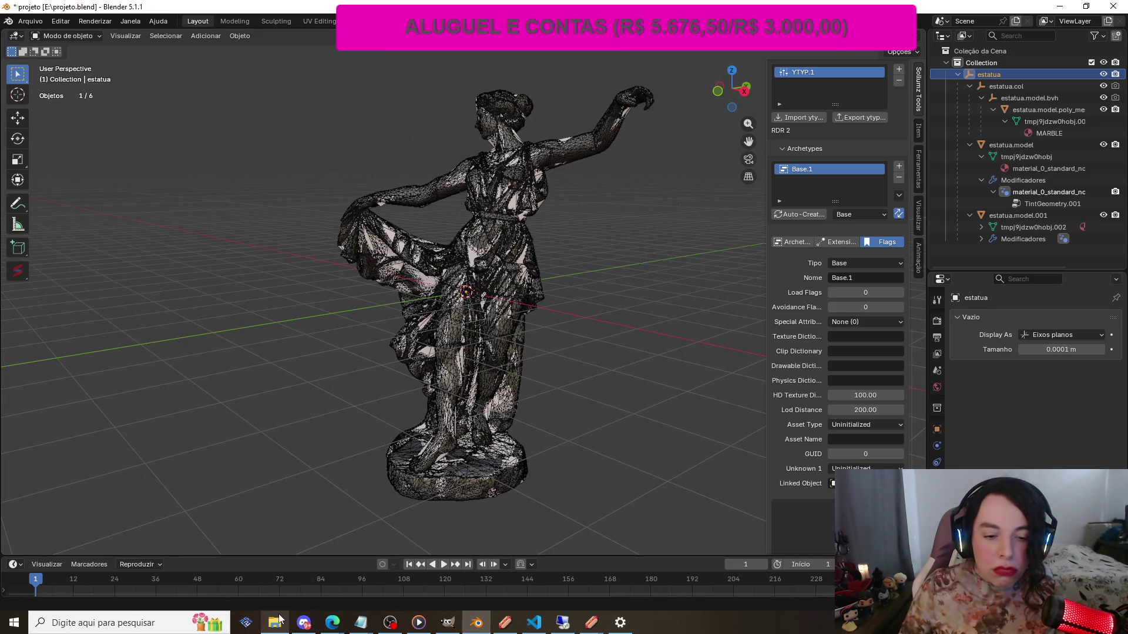
mouse_move(593, 624)
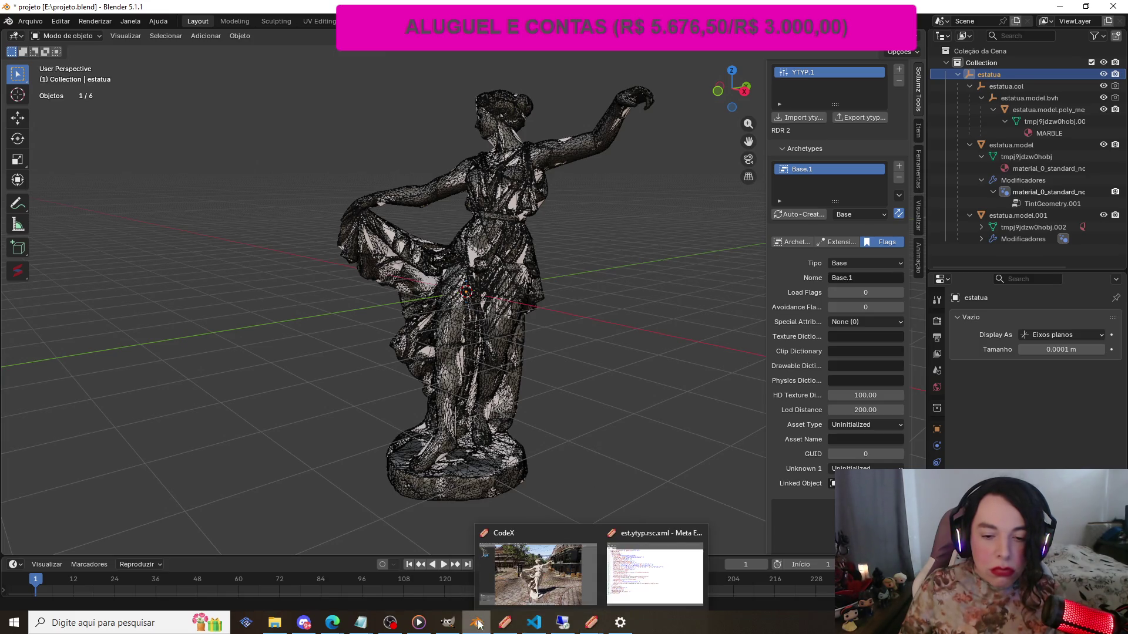
mouse_move(507, 624)
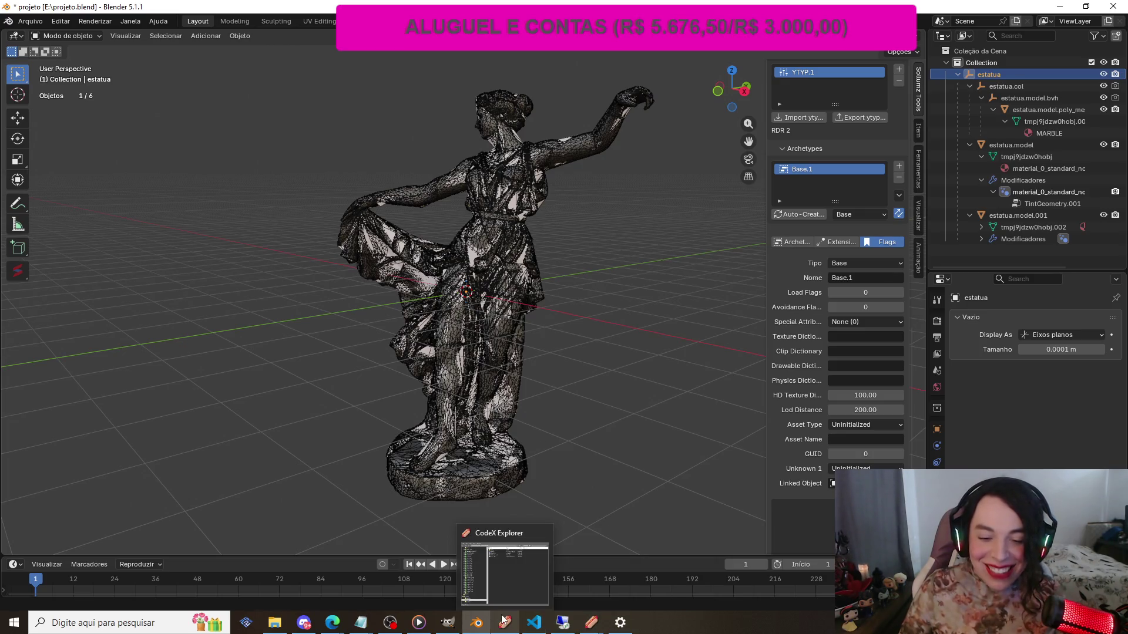
Copy the stream folder and fxmanifest.txt from Downloads\estatua2
click(492, 554)
click(274, 623)
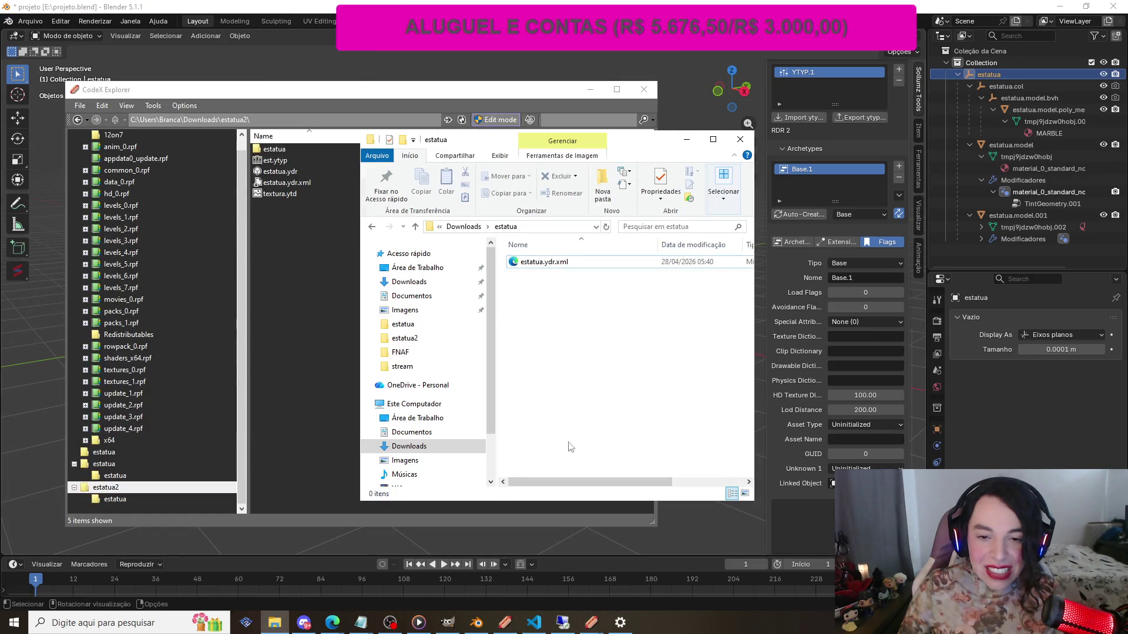
click(371, 227)
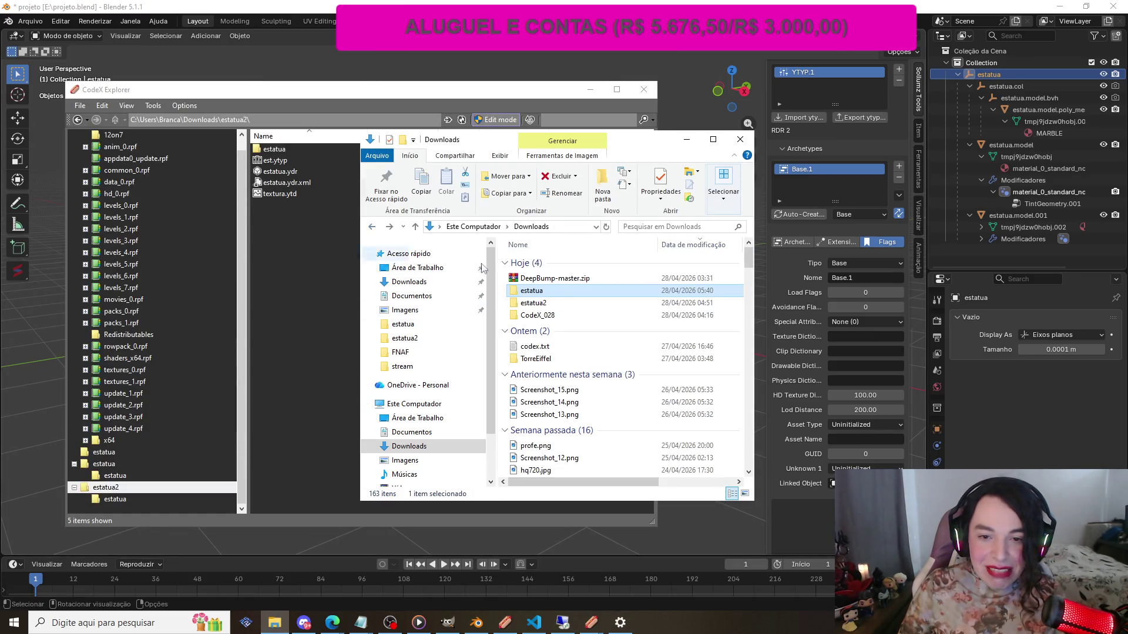
double_click(542, 304)
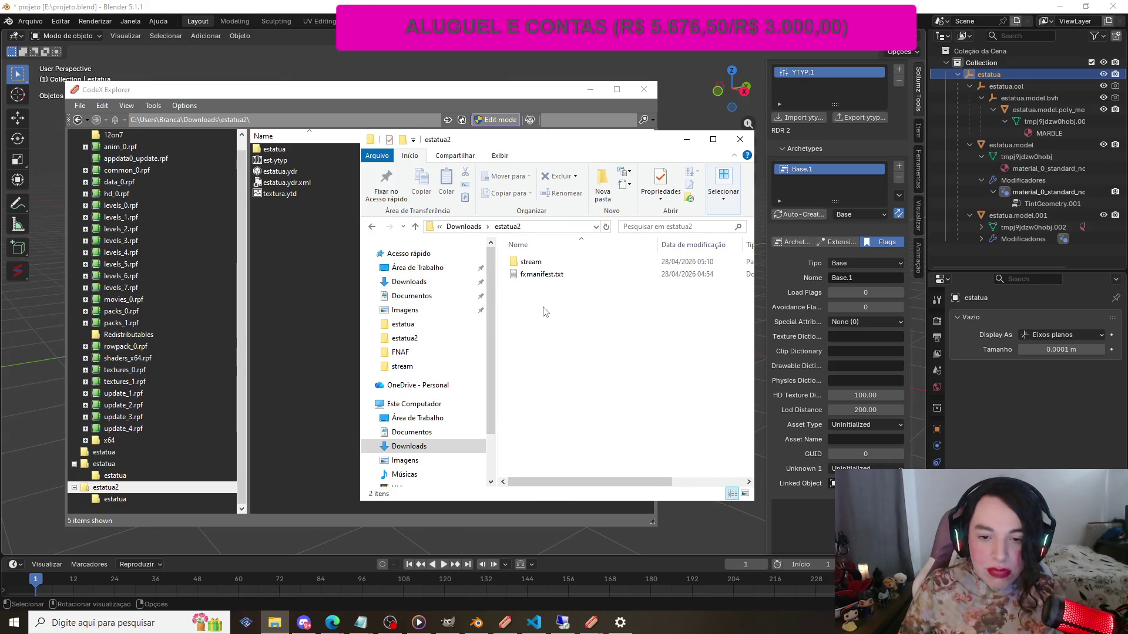
double_click(531, 262)
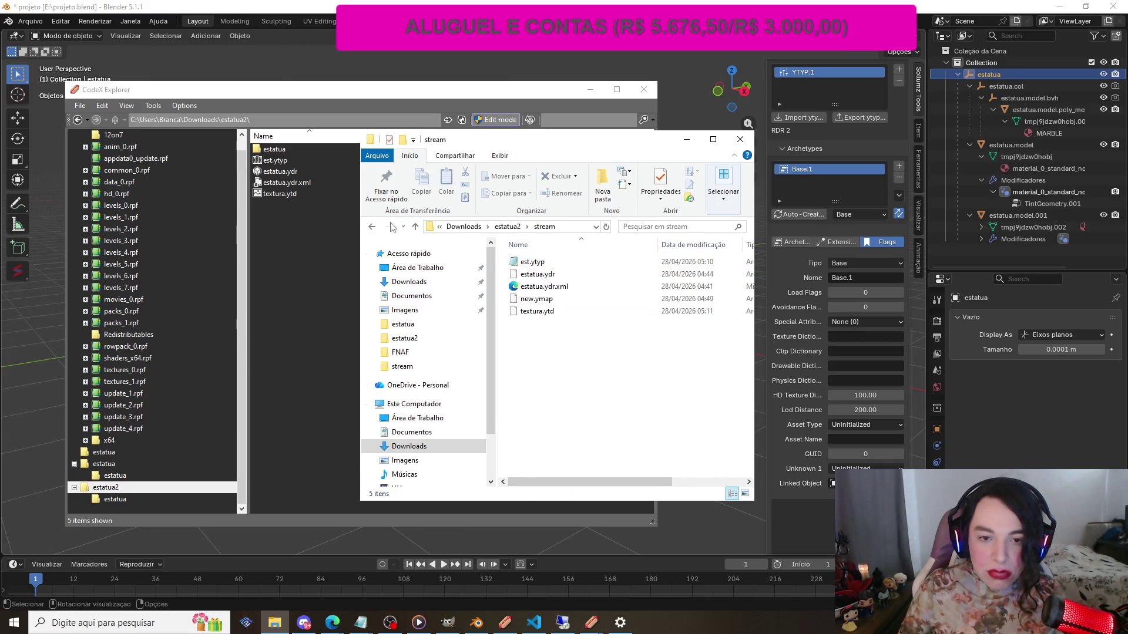
click(372, 226)
drag(593, 329, 528, 265)
right_click(529, 262)
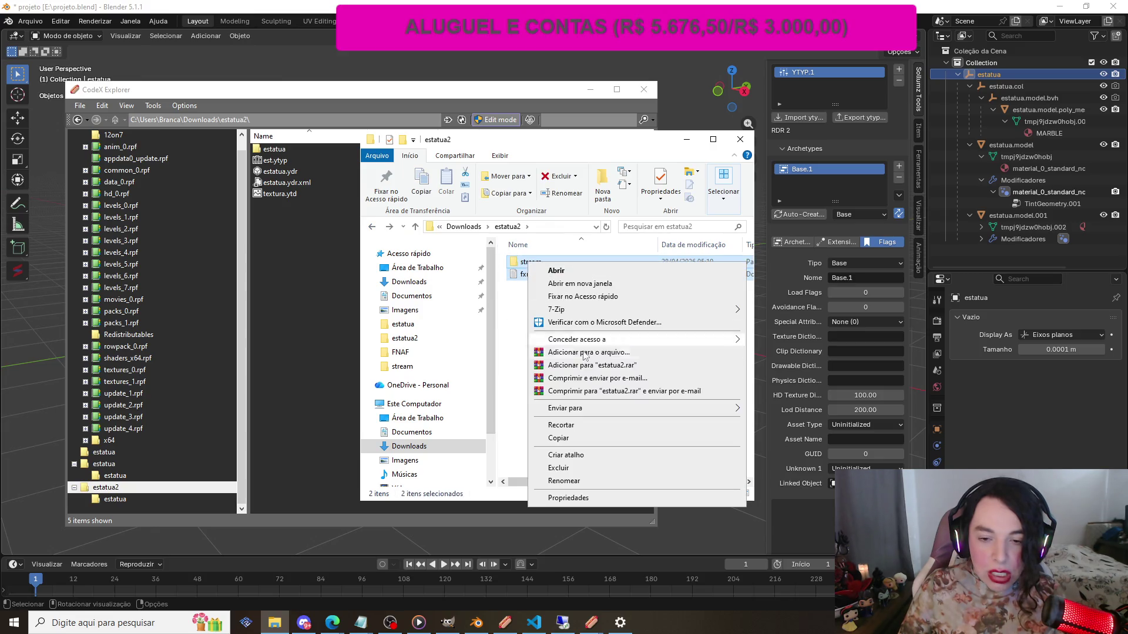
click(558, 438)
Paste the copied stream folder and fxmanifest.txt into Downloads\estatua
click(371, 226)
double_click(551, 291)
right_click(542, 309)
click(569, 386)
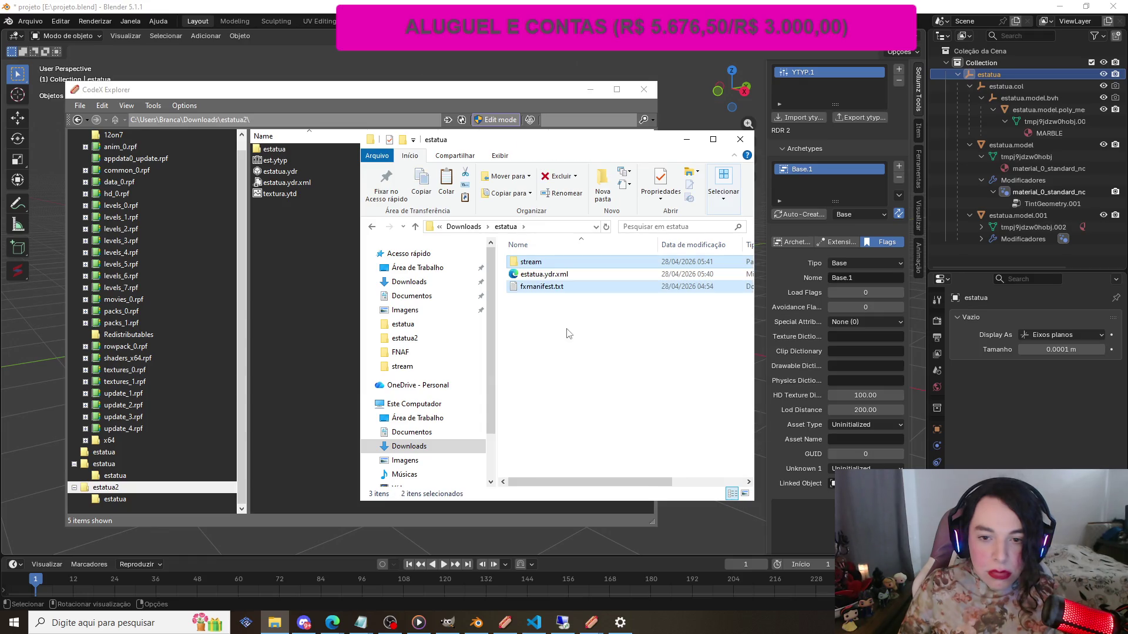
Delete the old estatua.ydr.xml in stream and move the fresh estatua.ydr.xml into it
double_click(536, 263)
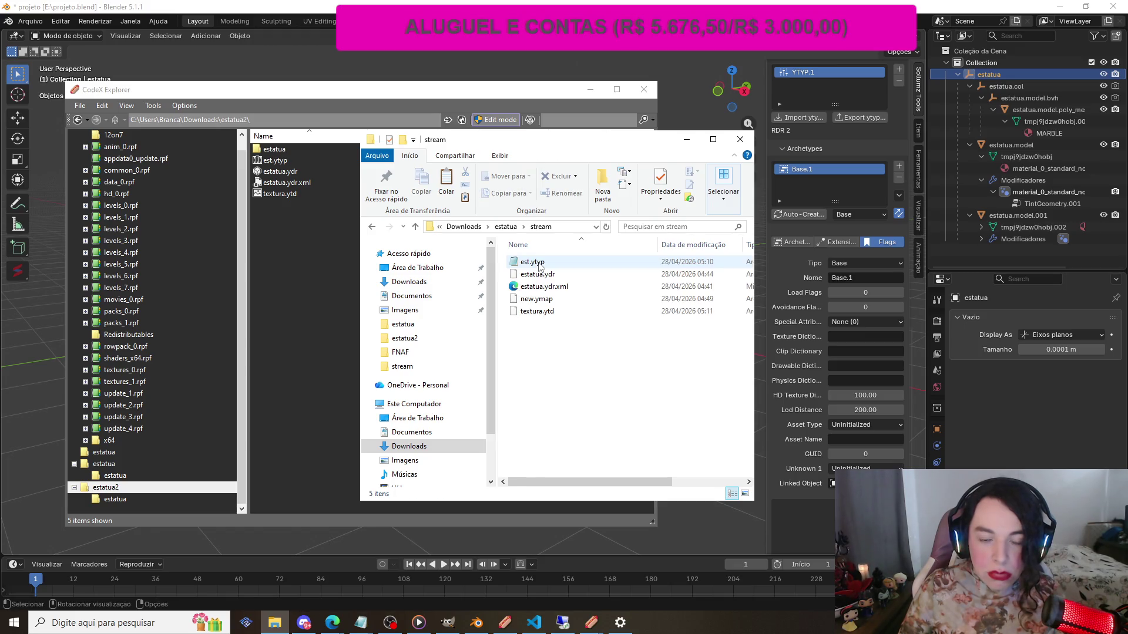
click(539, 287)
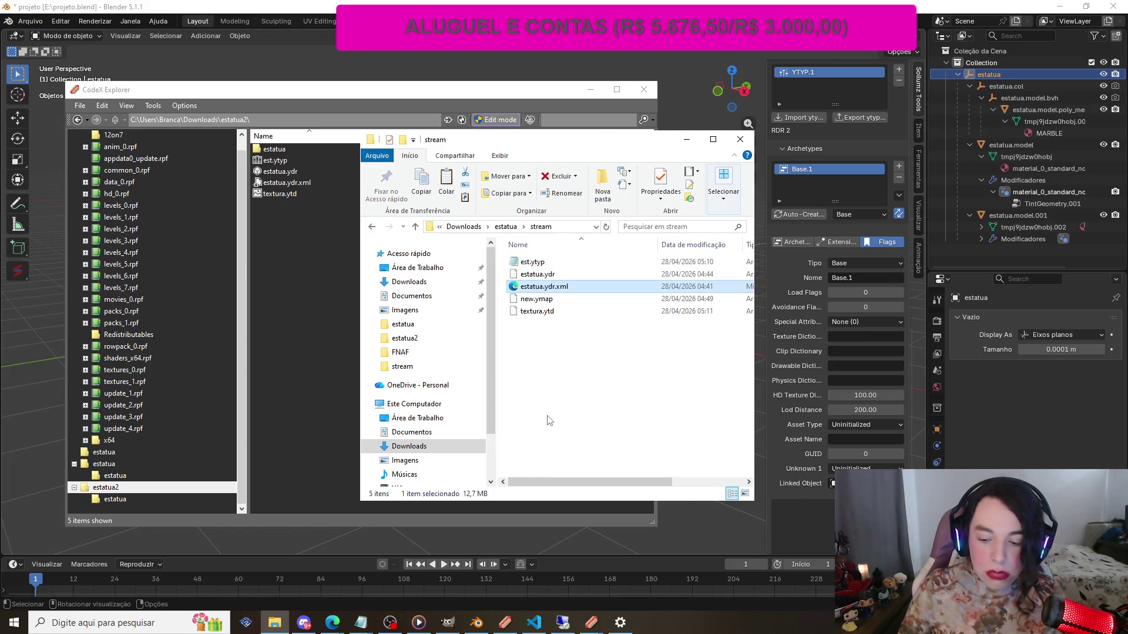
key(Delete)
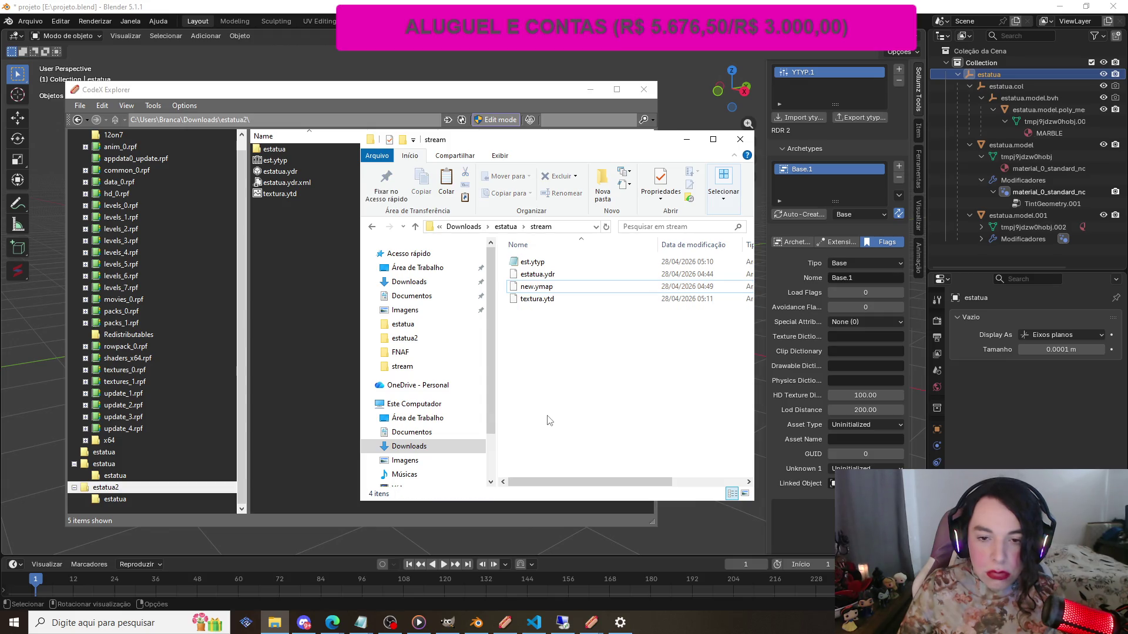
click(371, 227)
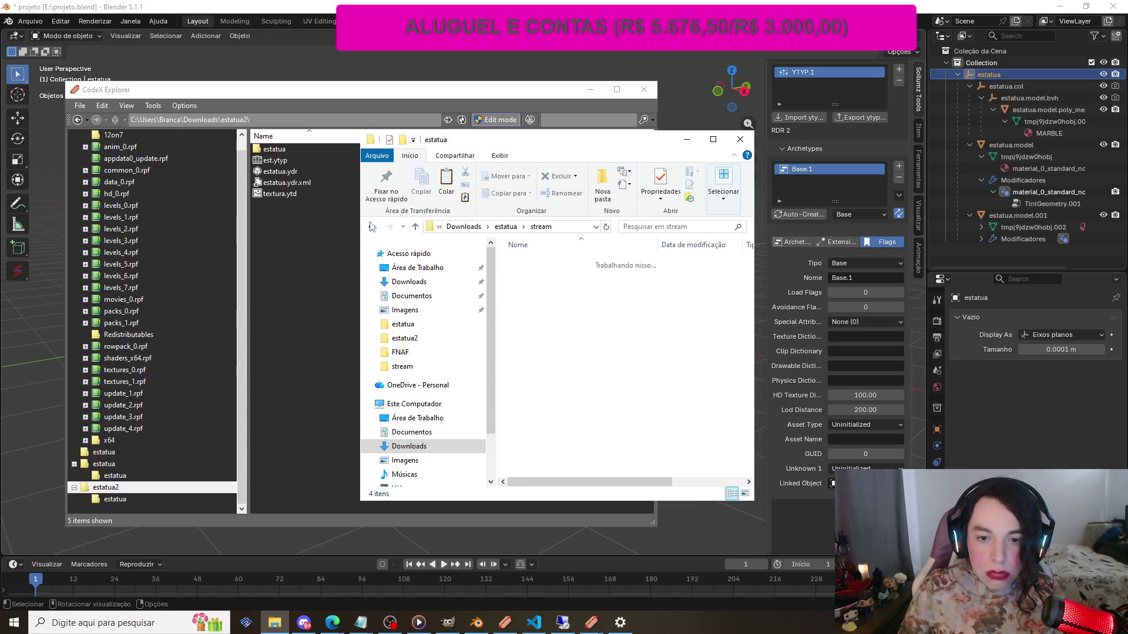
click(388, 227)
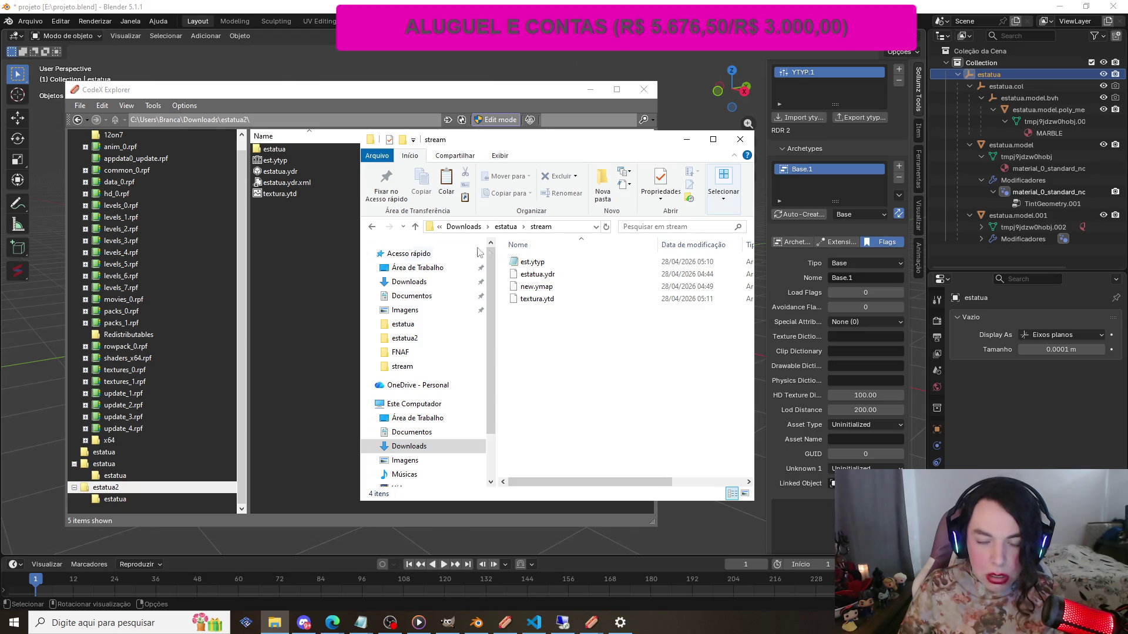
click(567, 278)
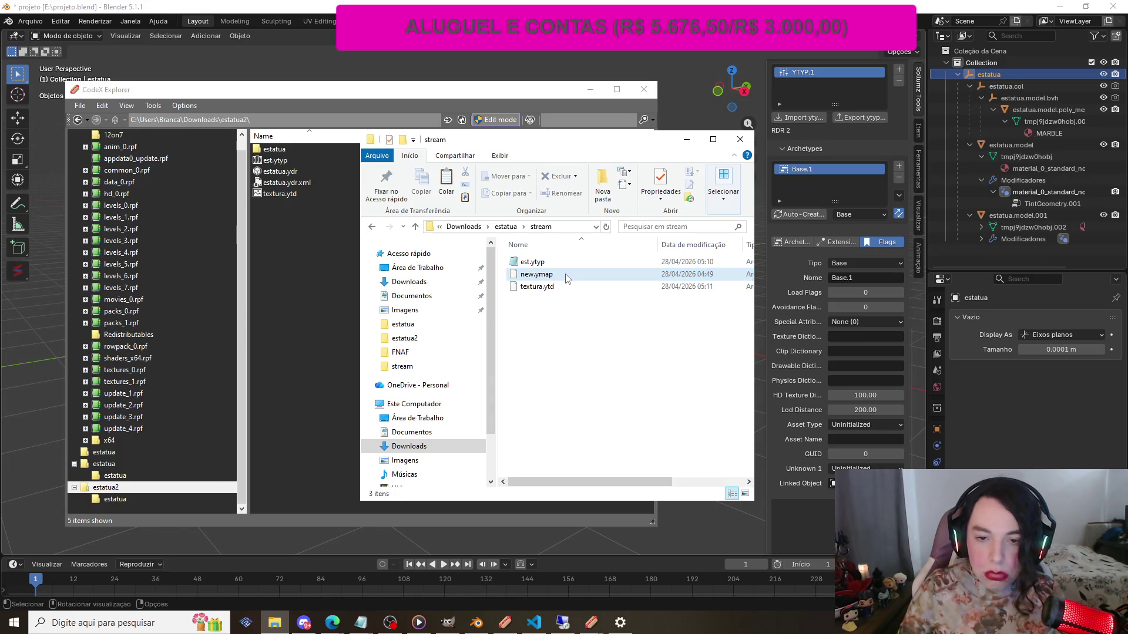
click(372, 227)
mouse_move(527, 279)
mouse_down()
mouse_move(532, 263)
mouse_move(548, 260)
mouse_up()
double_click(548, 261)
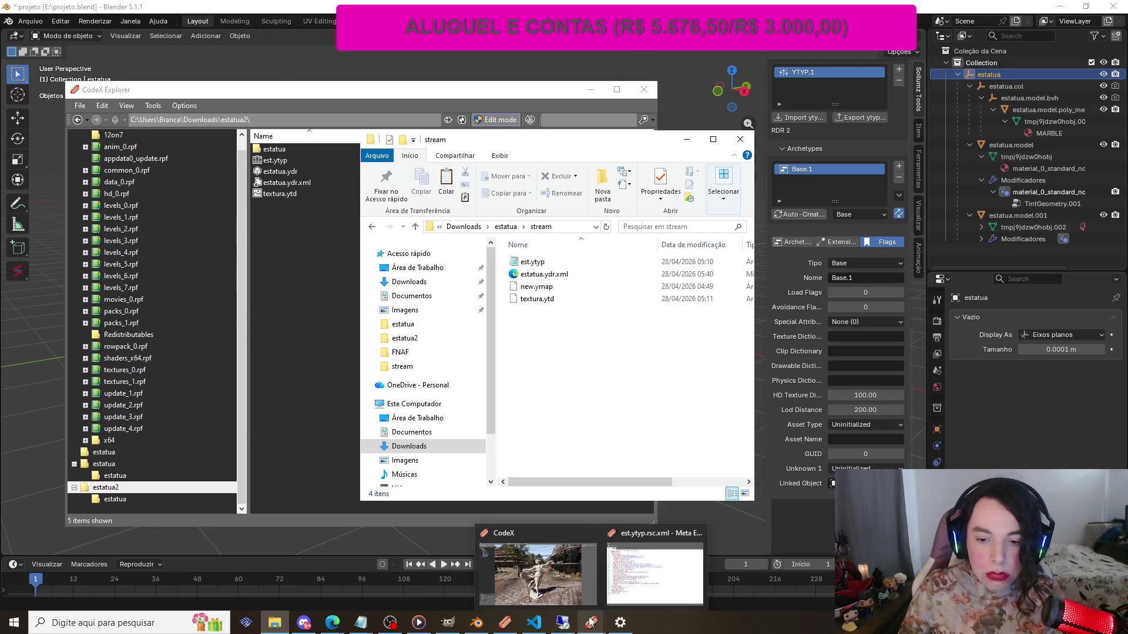
Open the Downloads\estatua folder in CodeX Explorer via File > Open Folder
mouse_move(505, 623)
click(504, 574)
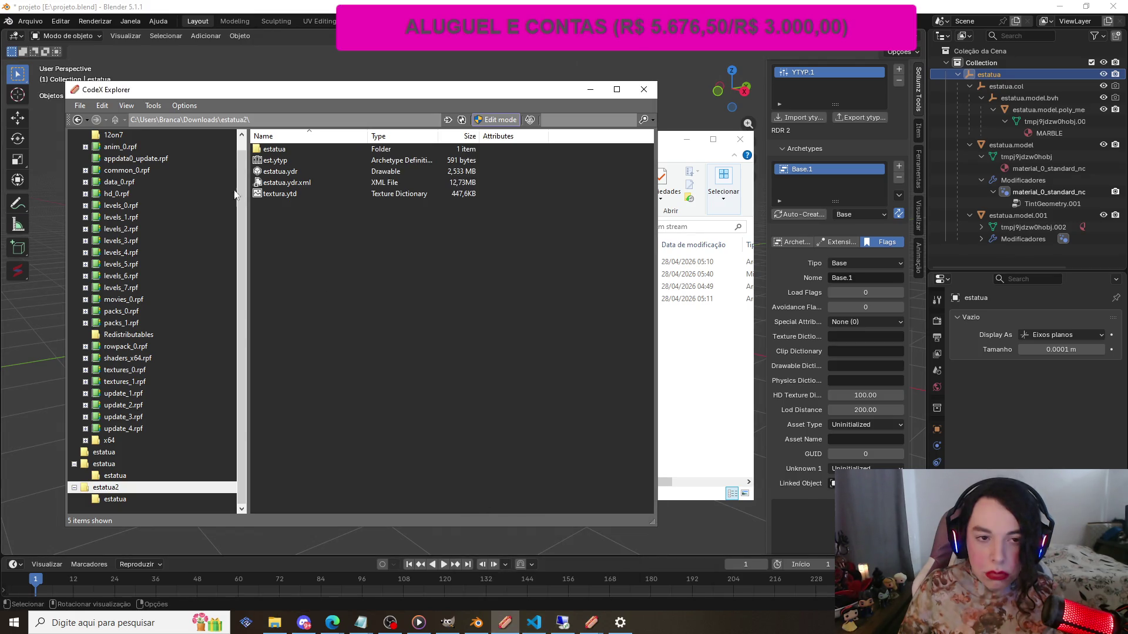
scroll(97, 131, up, 1)
click(80, 105)
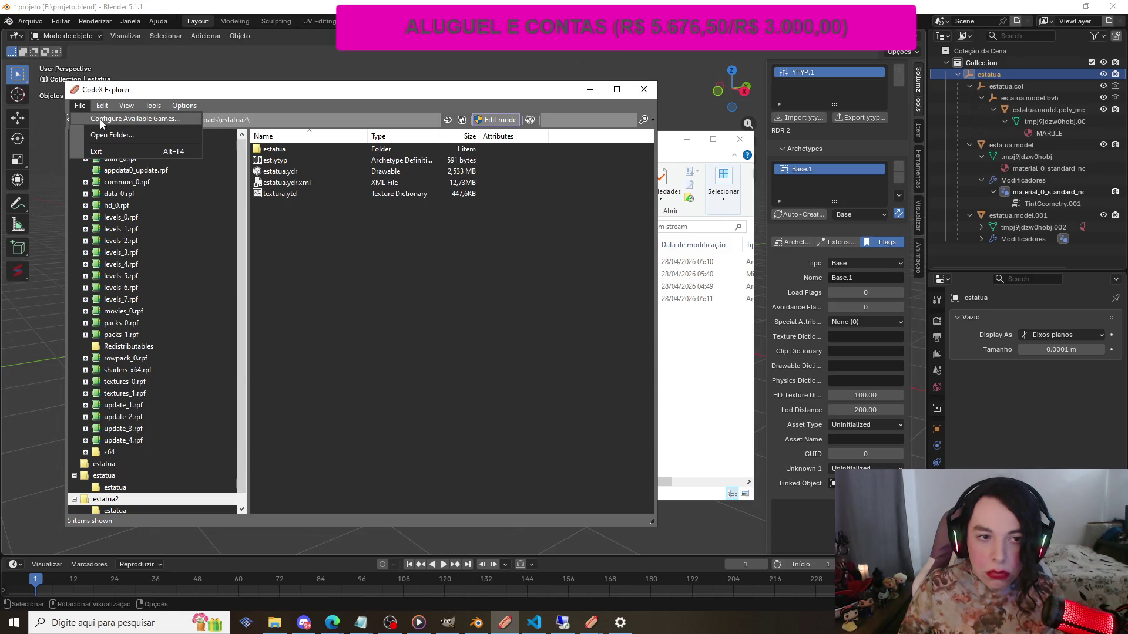
click(113, 134)
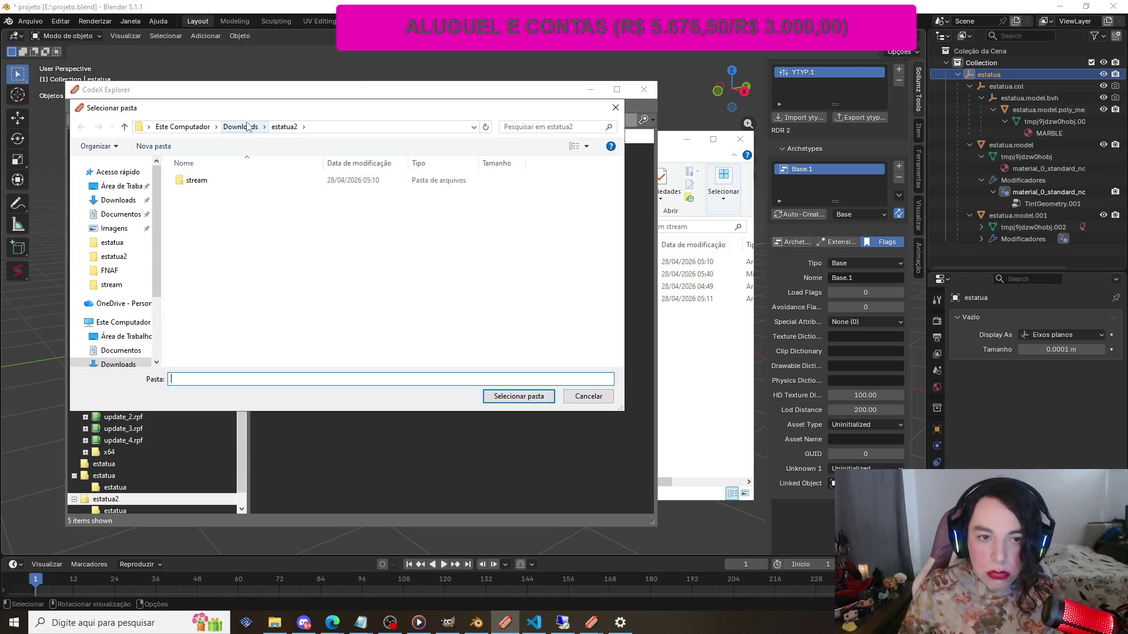
click(127, 199)
click(226, 198)
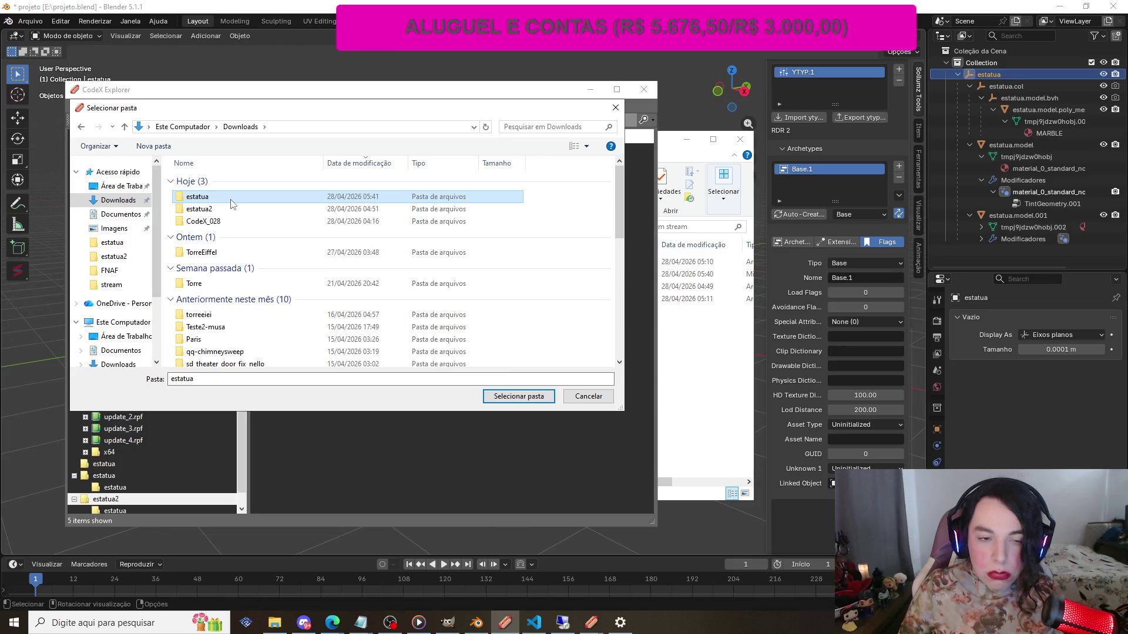
click(506, 397)
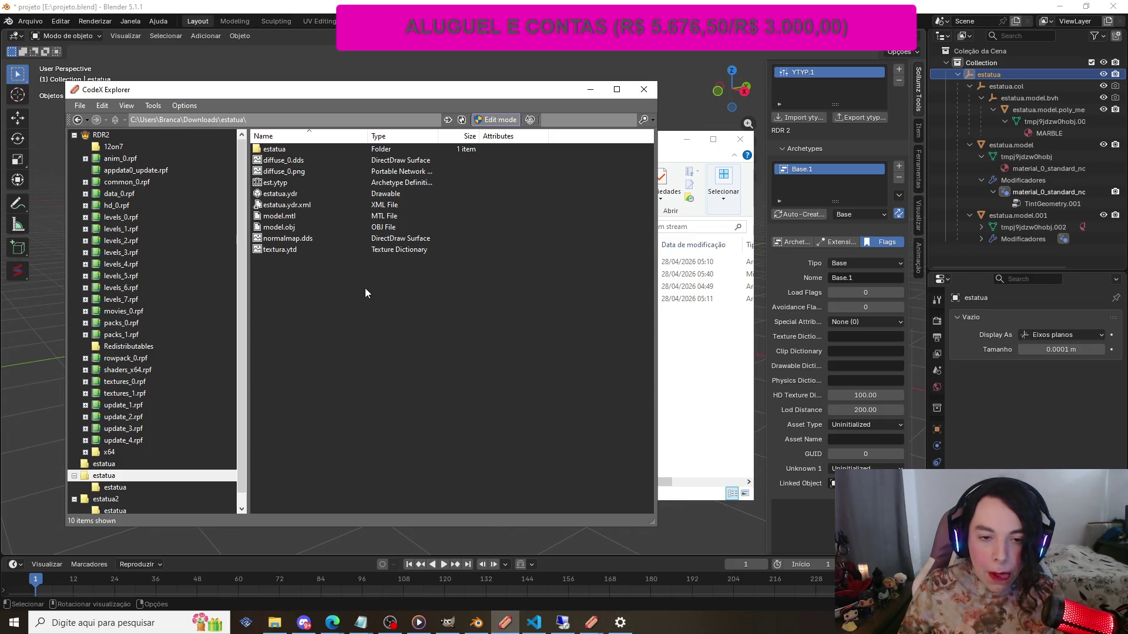
Browse into the inner estatua subfolder and back out in CodeX Explorer
right_click(343, 318)
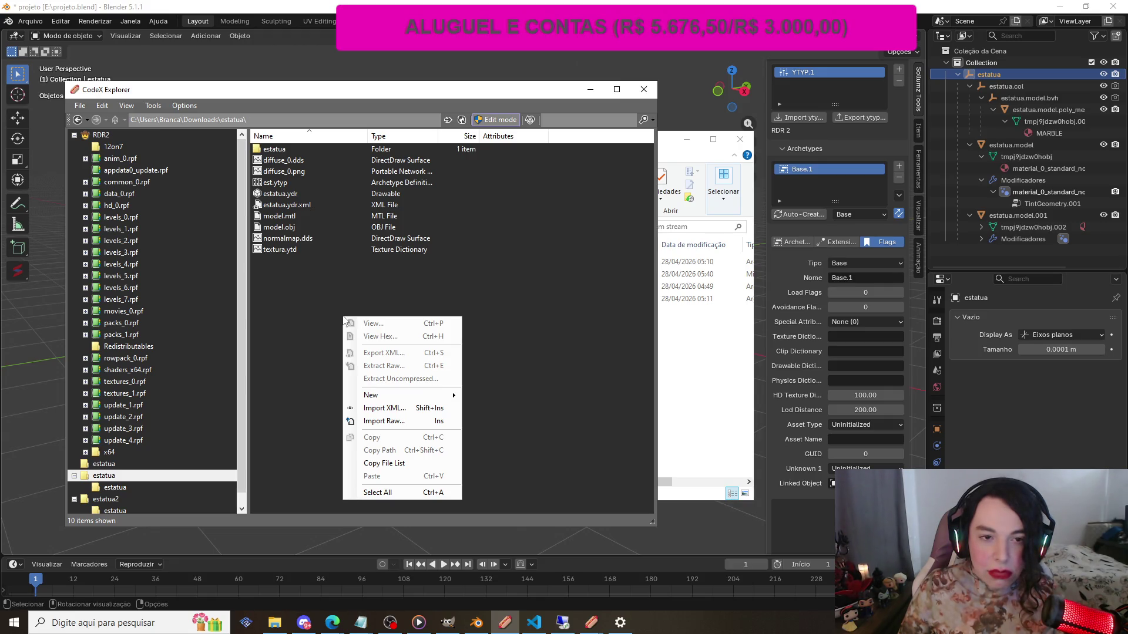
click(338, 276)
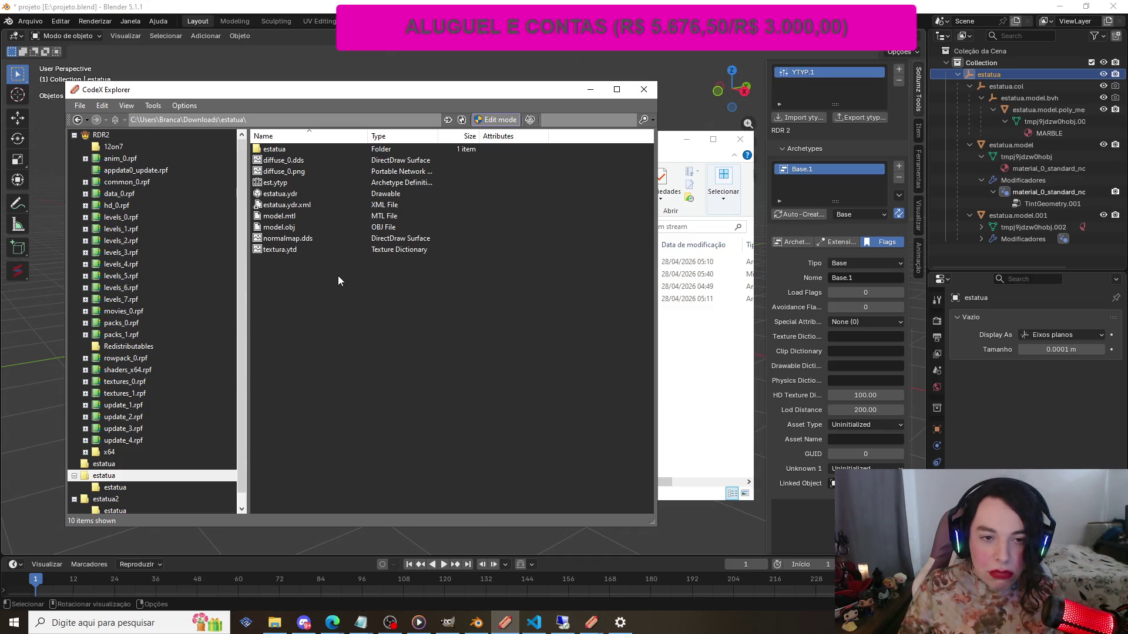
double_click(274, 149)
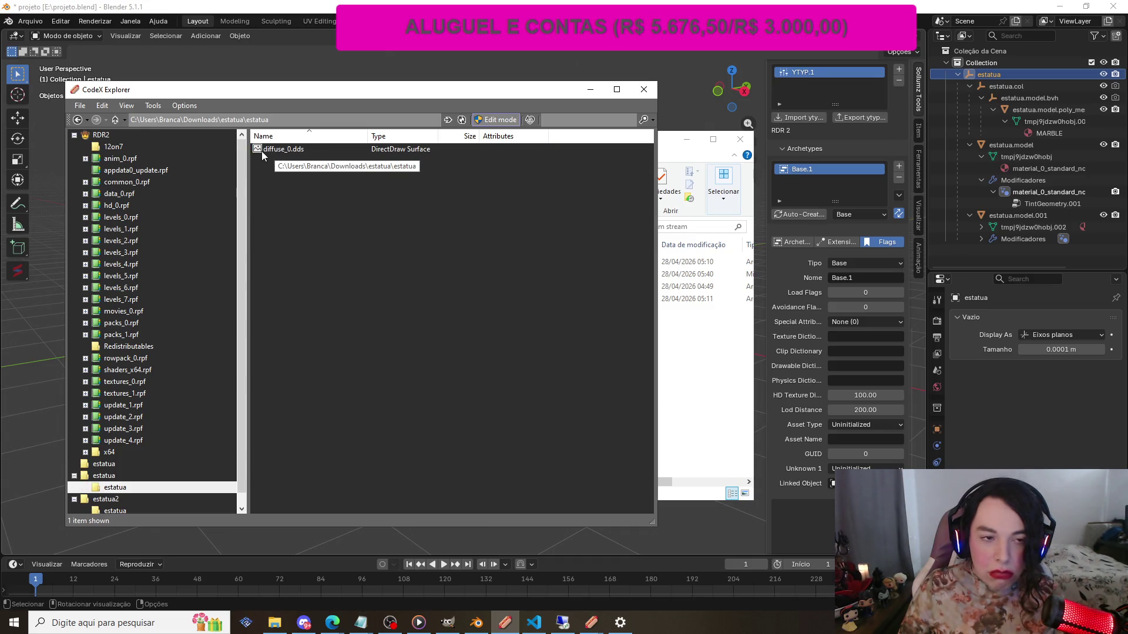
click(77, 120)
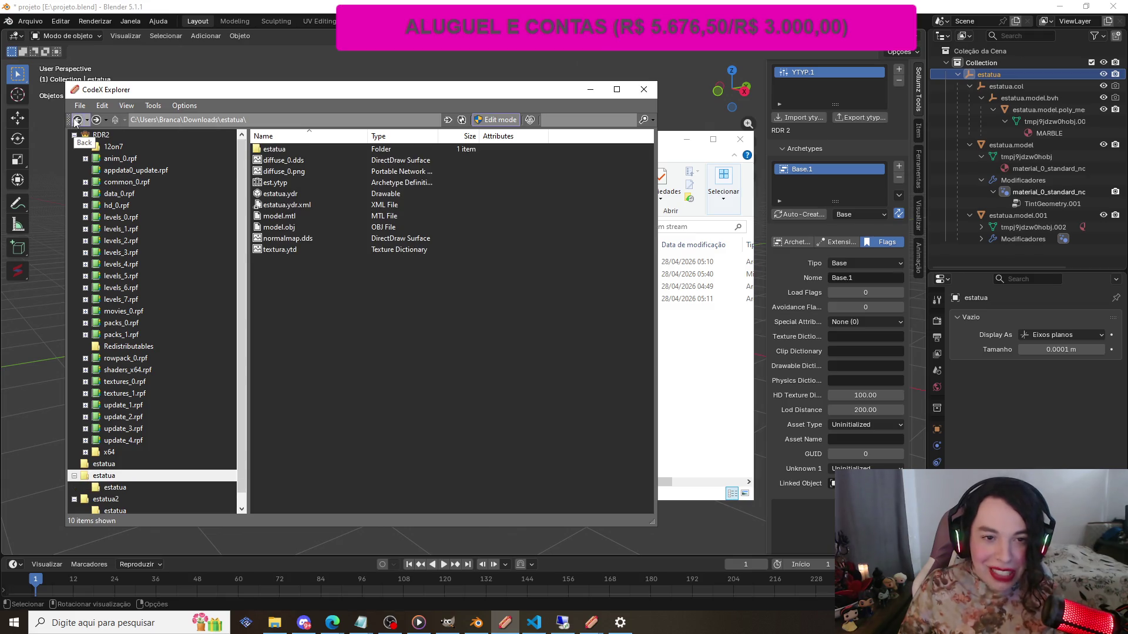
Reopen Downloads\estatua in Windows Explorer, then bring CodeX Explorer forward showing stream and fxmanifest.txt
click(694, 329)
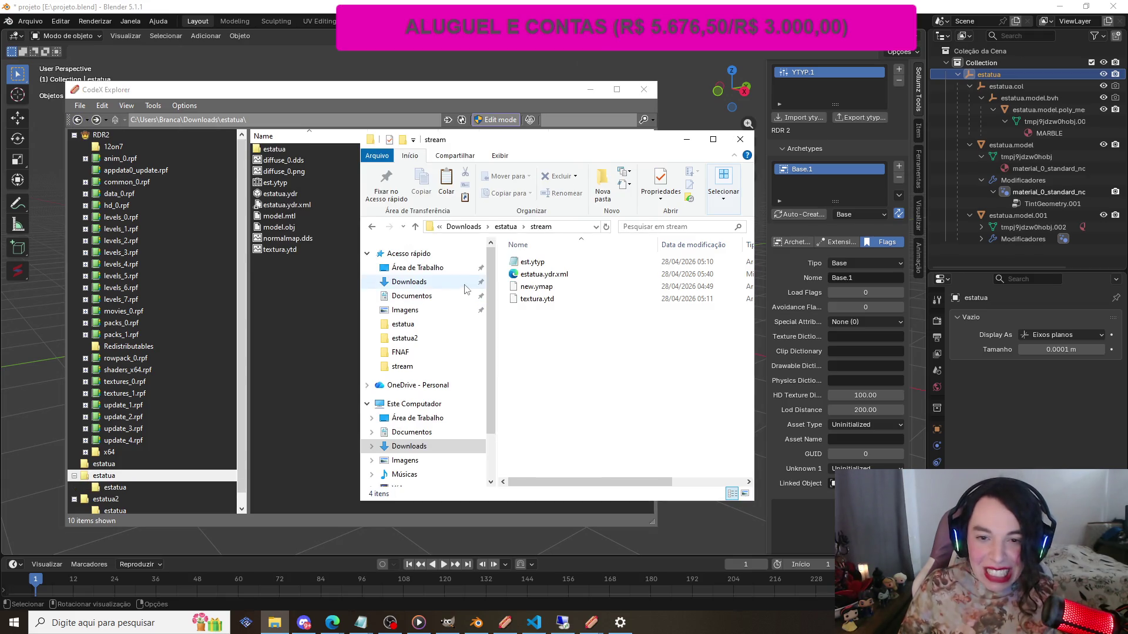
click(372, 228)
click(372, 228)
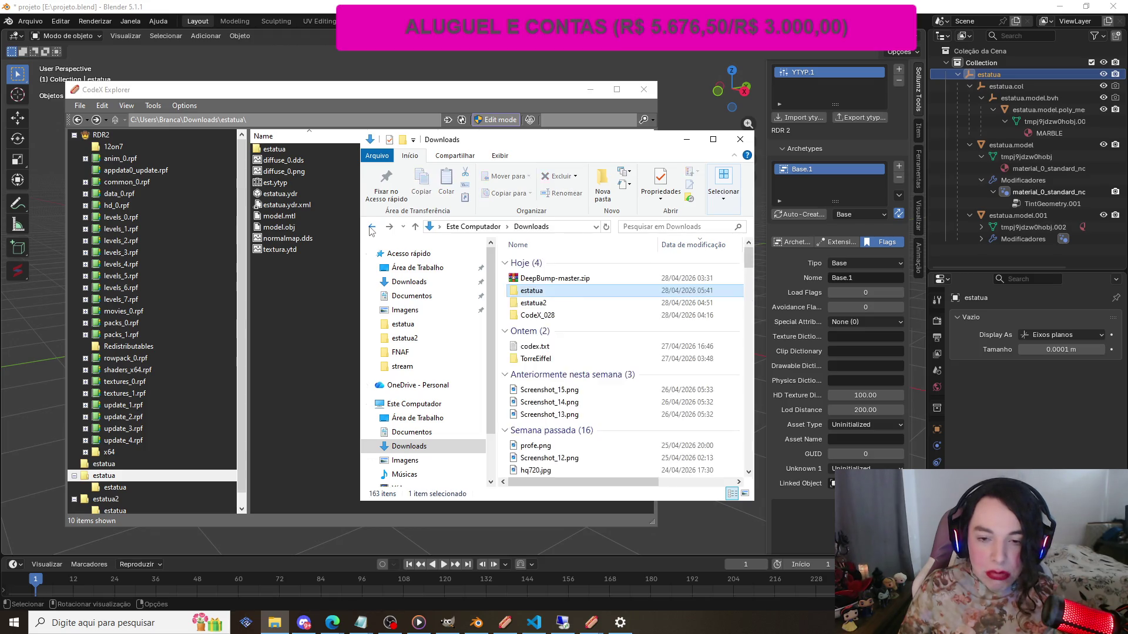
double_click(548, 292)
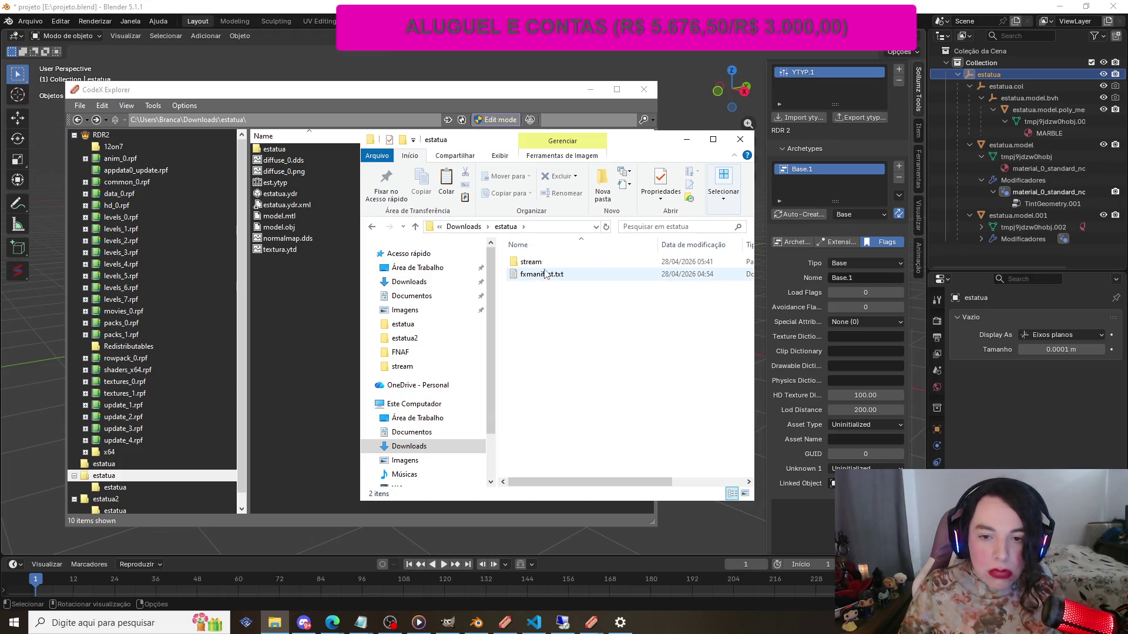
click(319, 271)
click(462, 120)
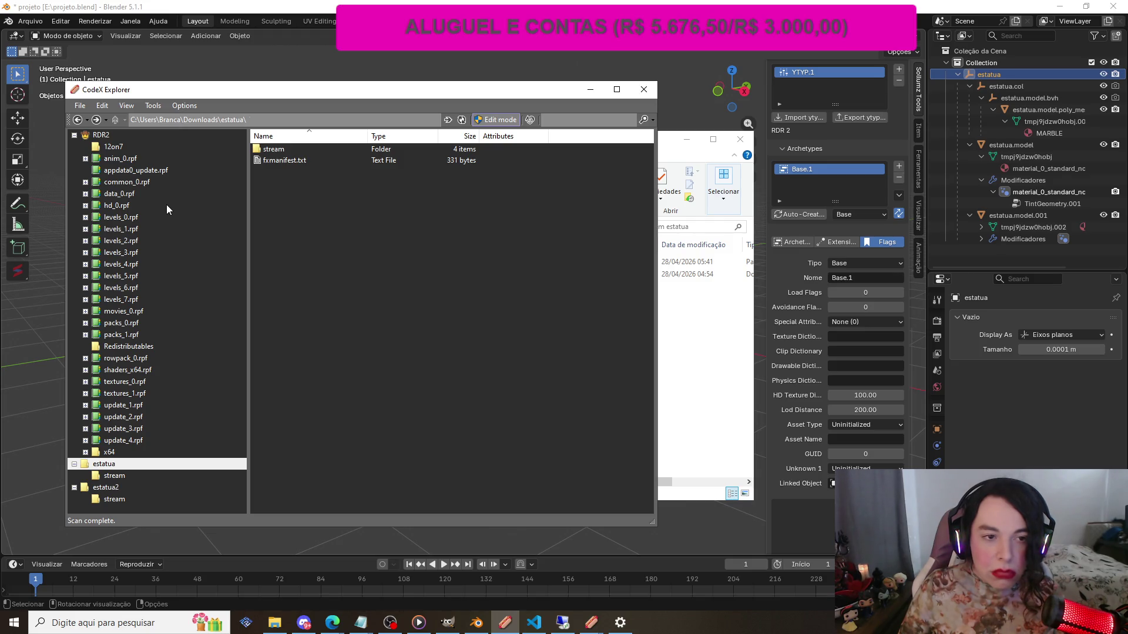
Import stream\estatua.ydr.xml via Import XML, producing a 2.1 MB estatua.ydr, then view the XML
double_click(291, 149)
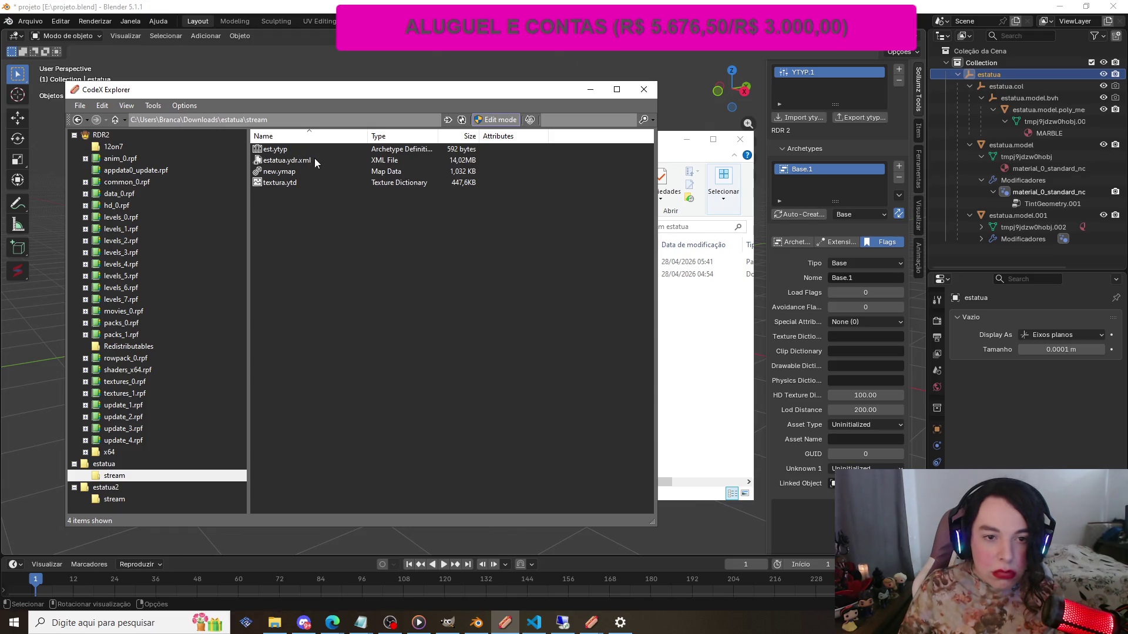
right_click(356, 274)
mouse_move(463, 354)
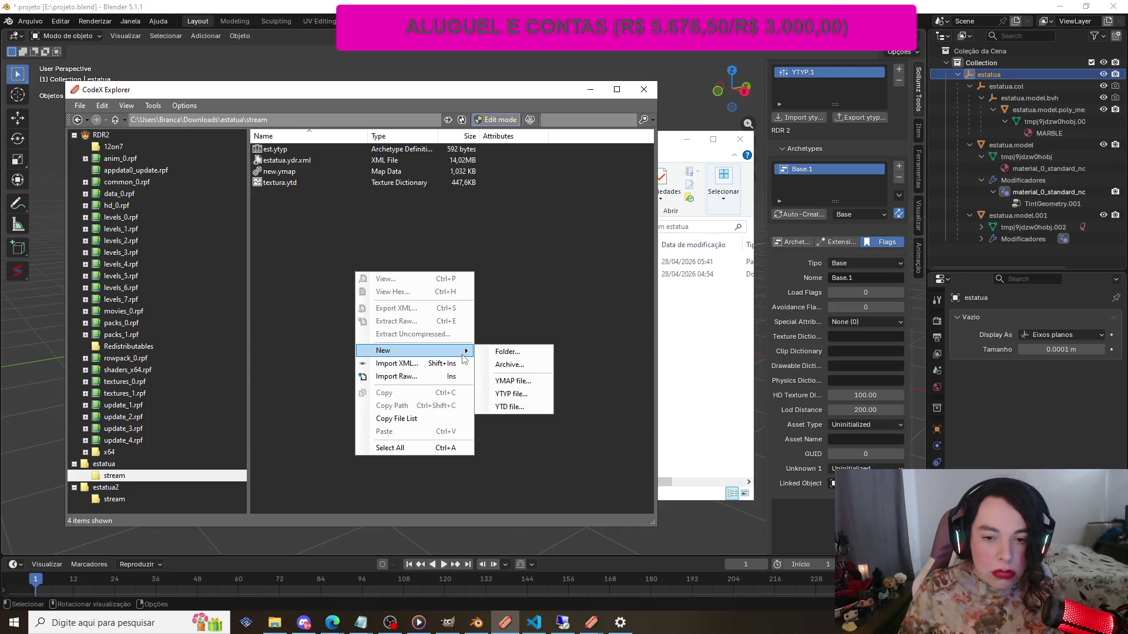
click(453, 363)
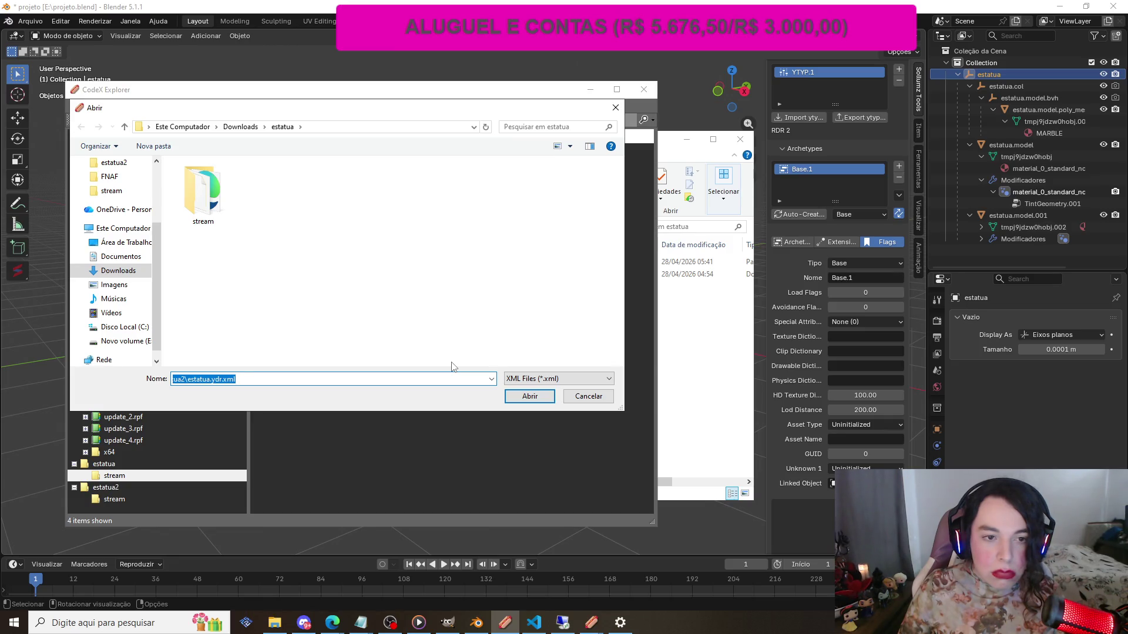
double_click(206, 196)
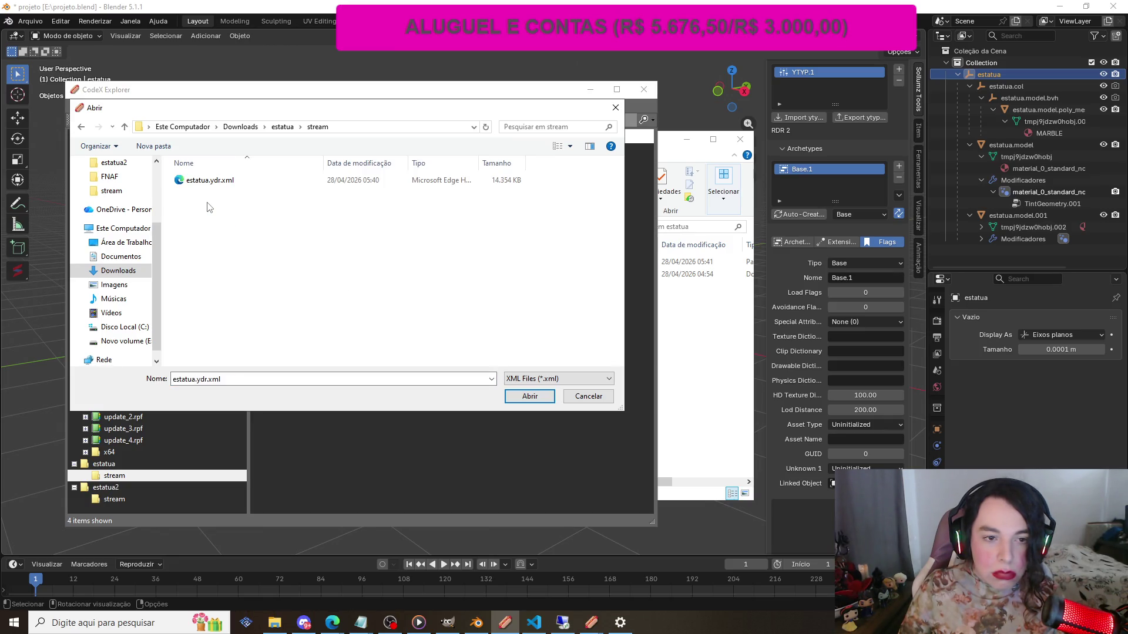
click(225, 184)
click(513, 396)
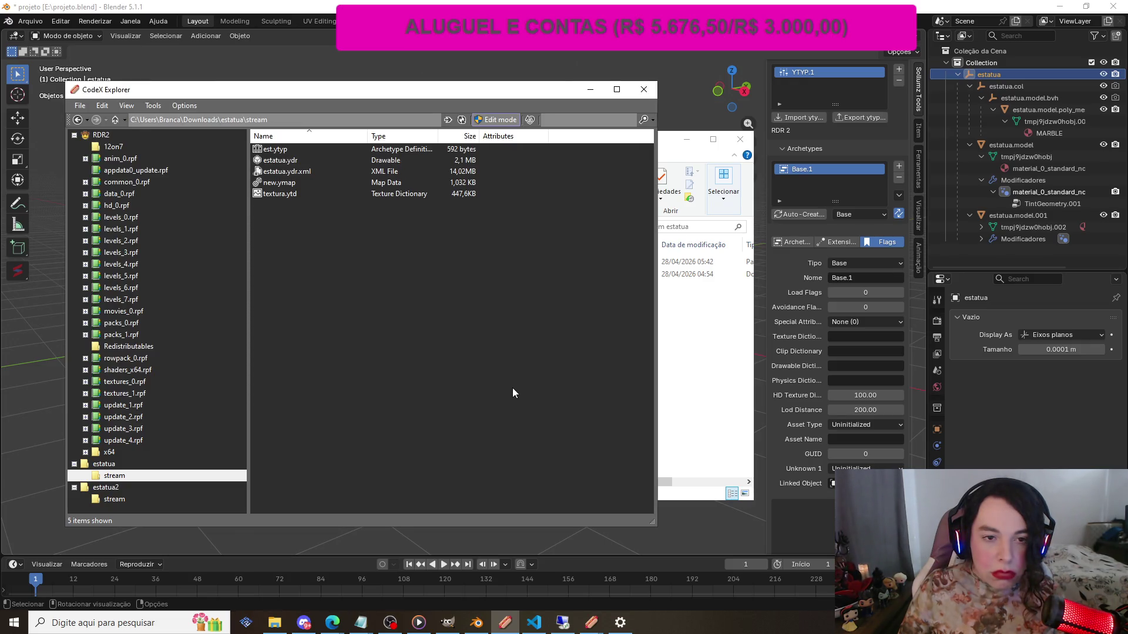
double_click(300, 173)
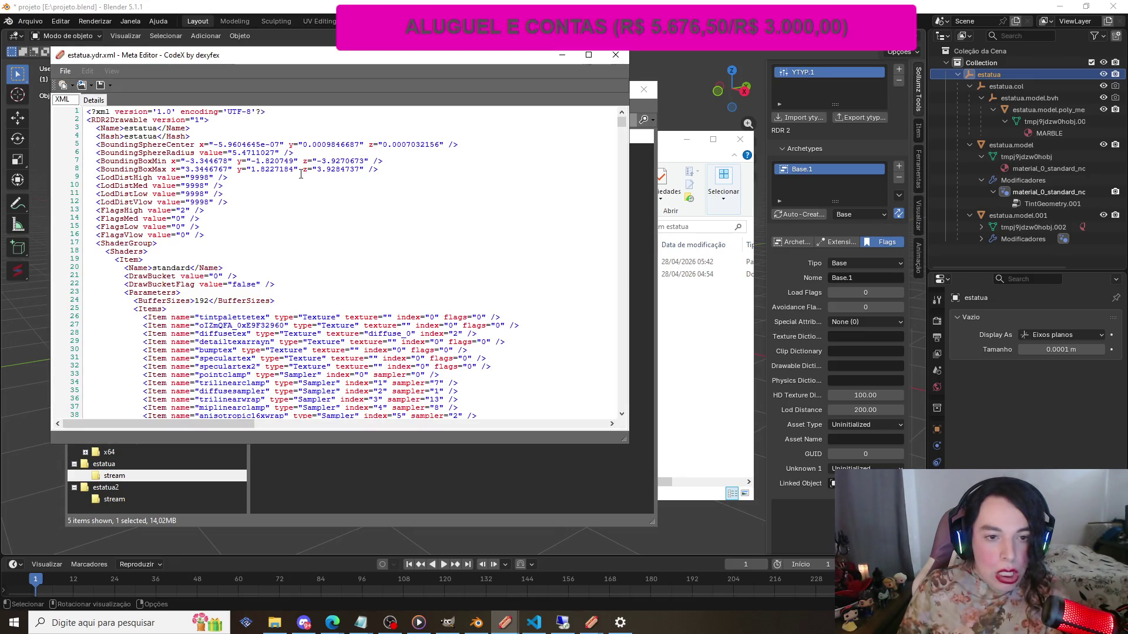
Open estatua.ydr in the 3D viewer and orbit to inspect the statue from several angles
click(616, 55)
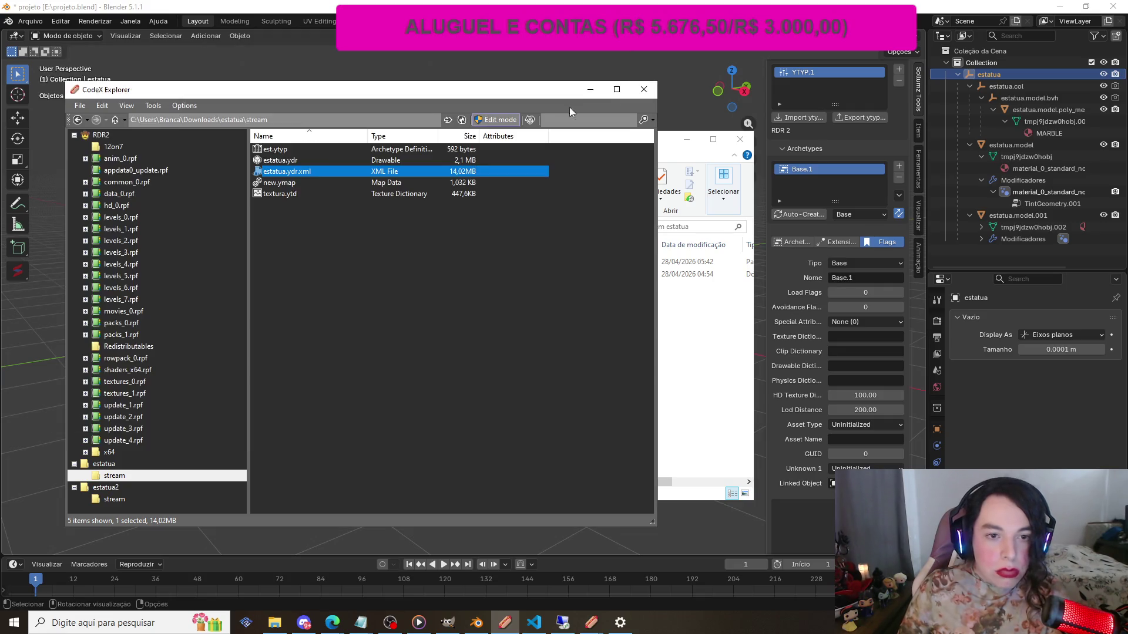
click(289, 161)
double_click(288, 161)
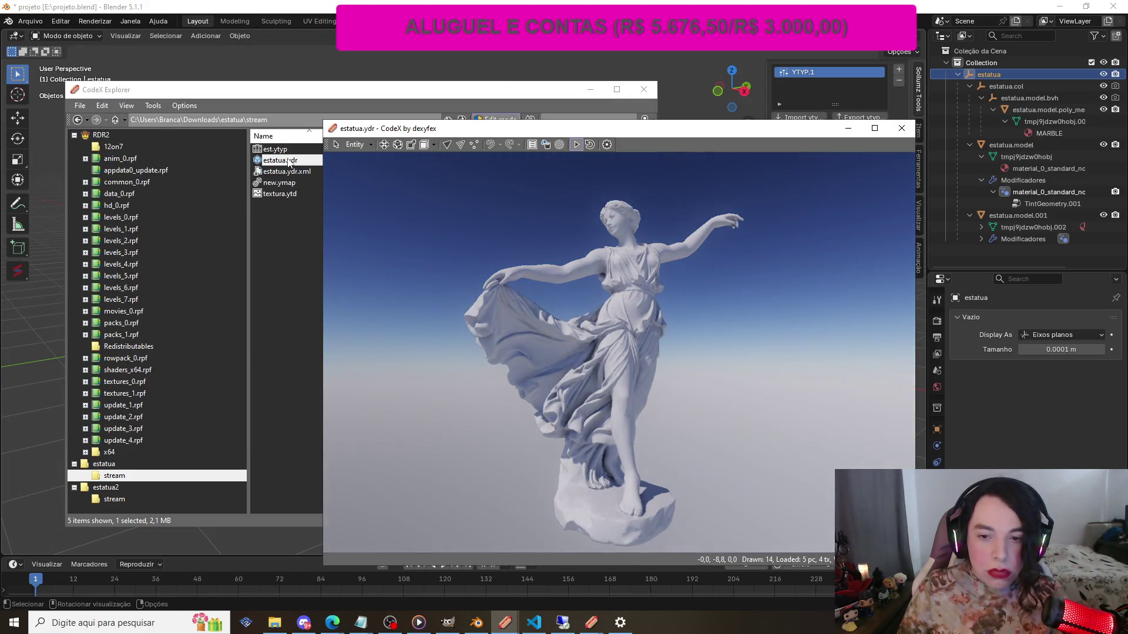
mouse_move(451, 266)
mouse_down()
mouse_move(523, 310)
mouse_move(608, 310)
mouse_move(373, 276)
mouse_up()
mouse_move(512, 267)
mouse_down()
mouse_move(449, 316)
mouse_move(439, 339)
mouse_move(693, 323)
mouse_up()
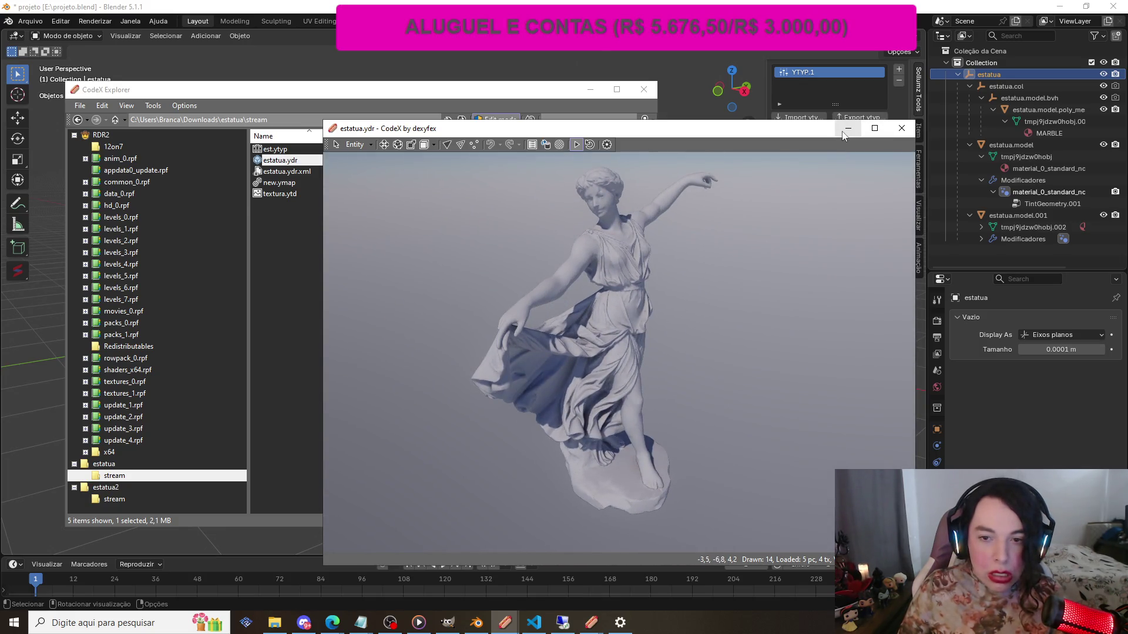
mouse_move(737, 277)
mouse_down()
mouse_move(366, 258)
mouse_move(280, 237)
mouse_move(674, 274)
mouse_move(757, 318)
mouse_move(794, 280)
mouse_move(626, 349)
mouse_move(372, 337)
mouse_move(412, 328)
mouse_move(770, 337)
mouse_up()
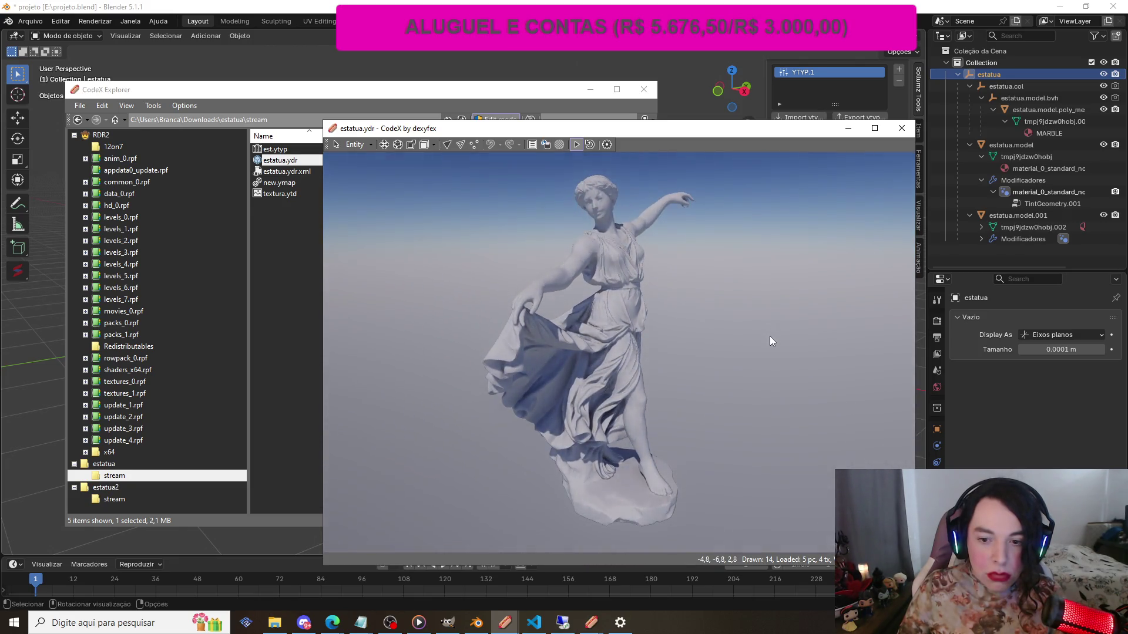
mouse_move(653, 326)
mouse_down()
mouse_move(812, 302)
mouse_move(393, 326)
mouse_move(416, 337)
mouse_move(607, 331)
mouse_move(865, 291)
mouse_move(548, 322)
mouse_move(500, 304)
mouse_move(422, 301)
mouse_move(520, 336)
mouse_move(722, 317)
mouse_move(415, 300)
mouse_move(541, 302)
mouse_move(596, 316)
mouse_move(526, 308)
mouse_up()
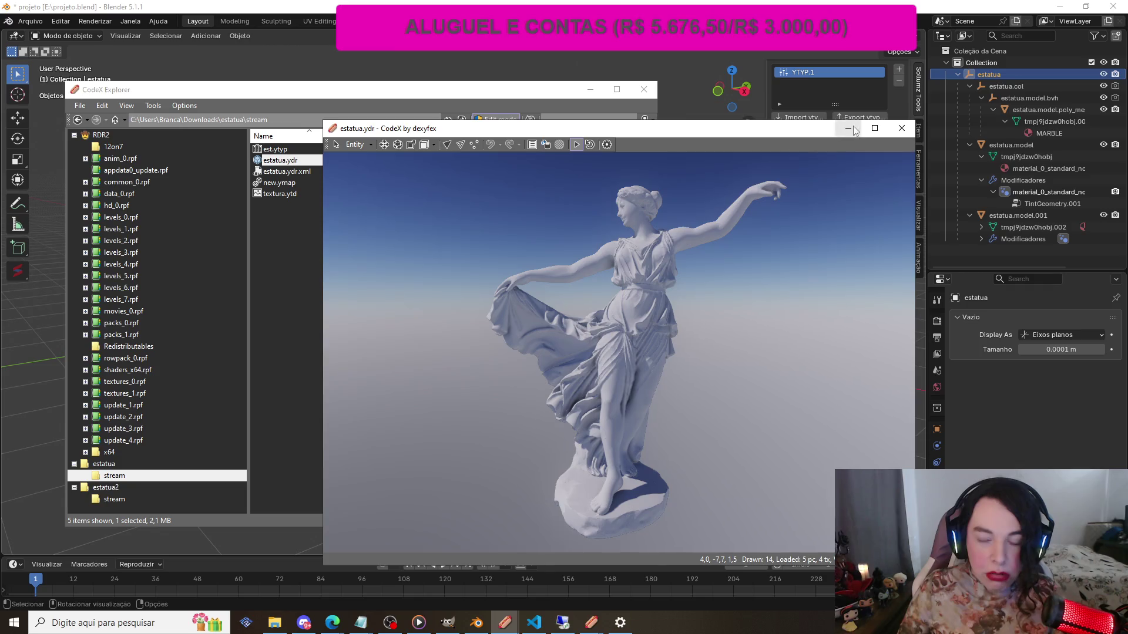
click(902, 128)
Check textura.ytd's 1024x1024 diffuse_0 texture, then minimize the windows to return to Blender
double_click(290, 198)
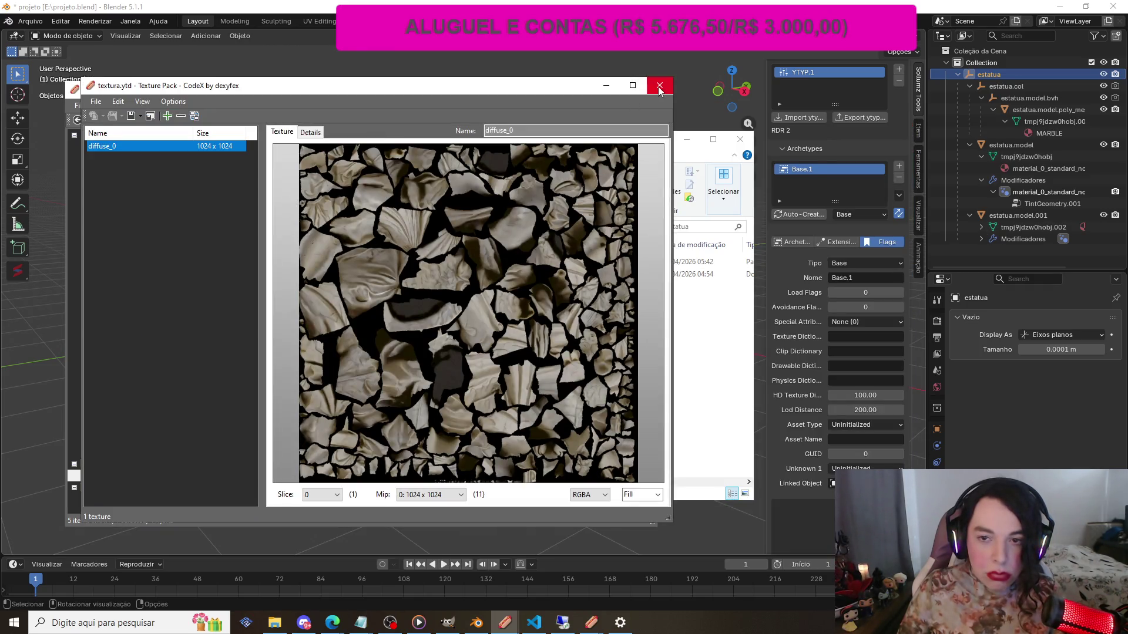
click(660, 86)
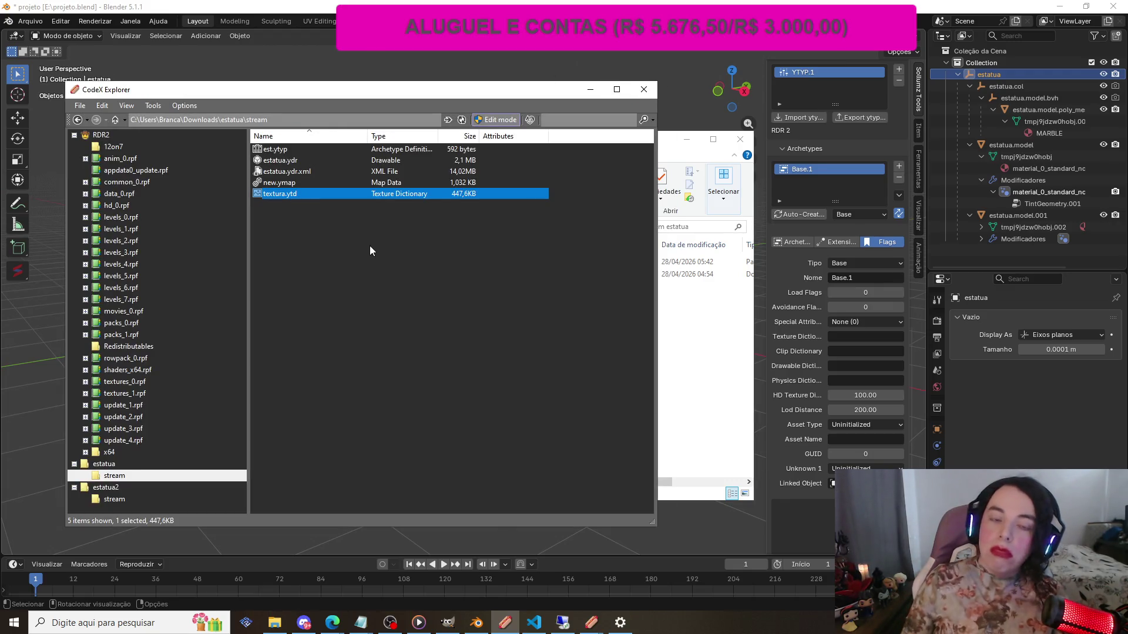
click(591, 90)
click(686, 139)
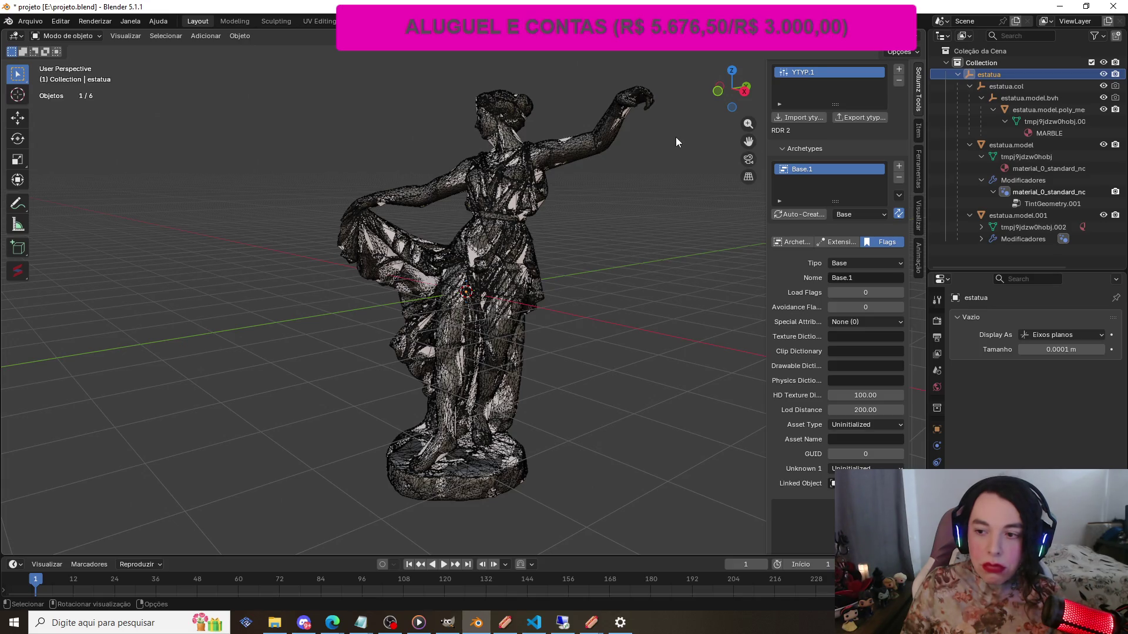
Check that material_0_standard_nc's Sollumz Texture Parameters use diffuse_0.dds
click(1041, 169)
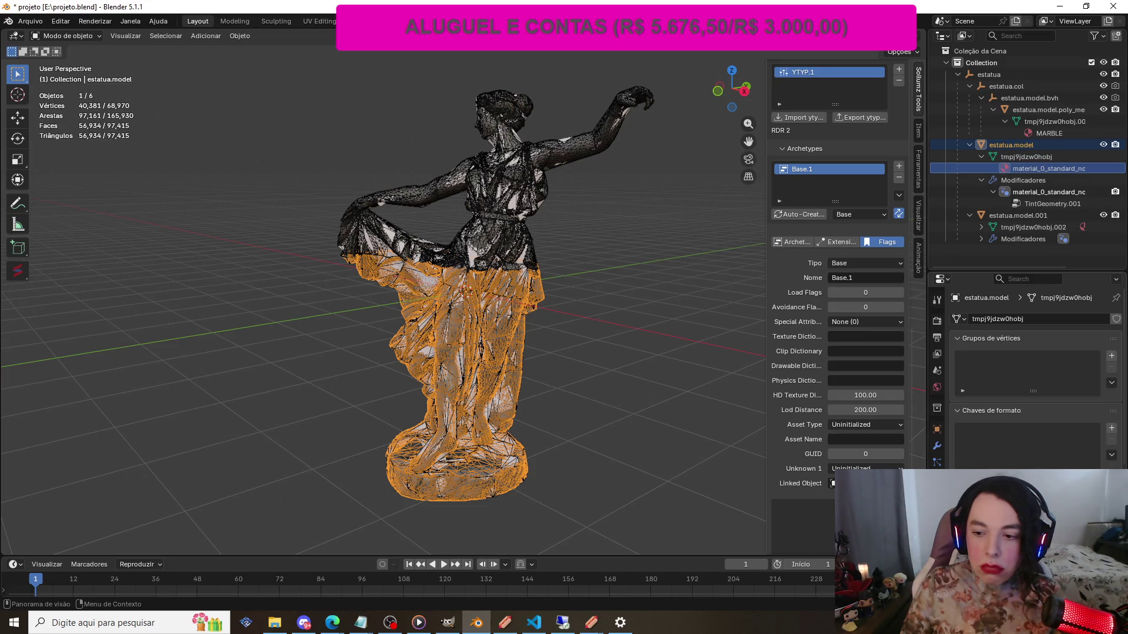
key(ctrl+Tab)
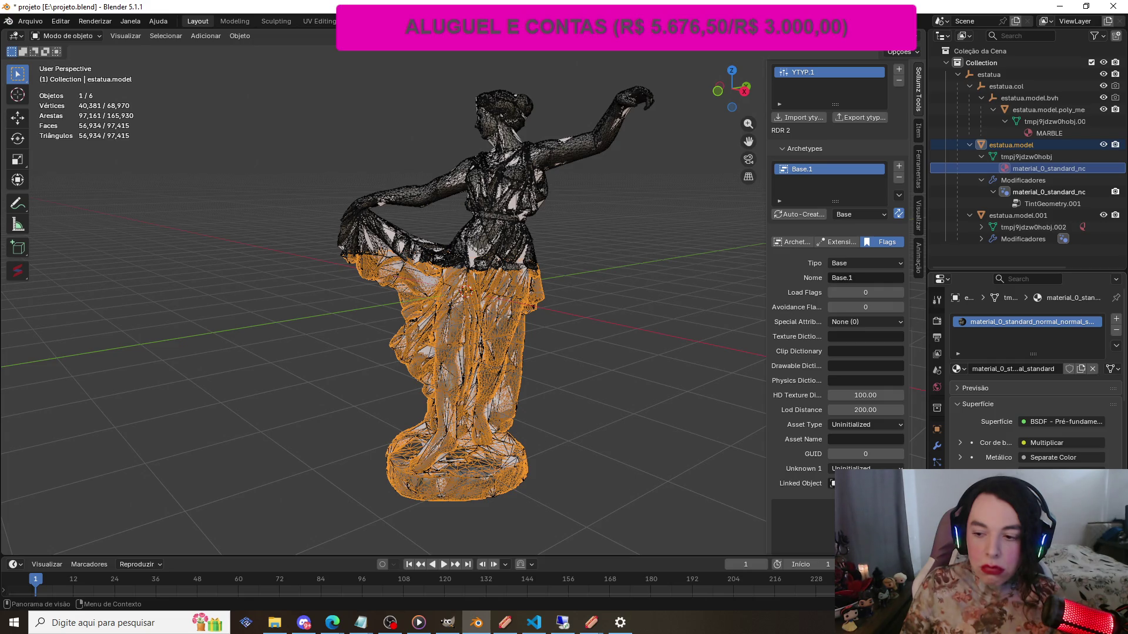
scroll(967, 467, down, 10)
scroll(968, 464, down, 10)
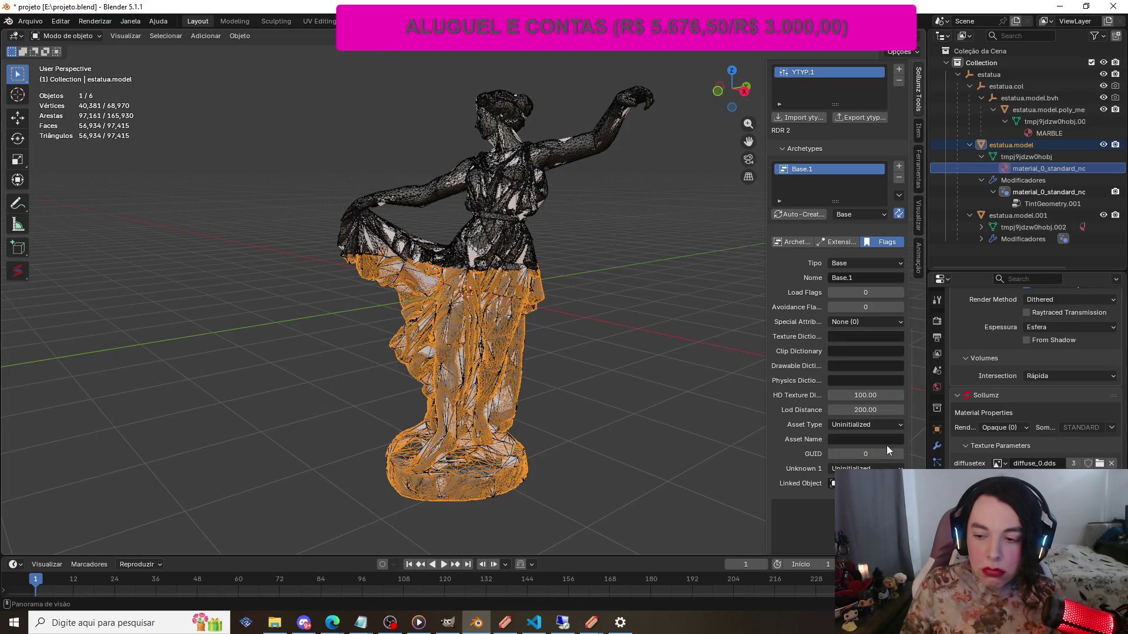
Select the upper torso piece estatua.model.001
click(488, 217)
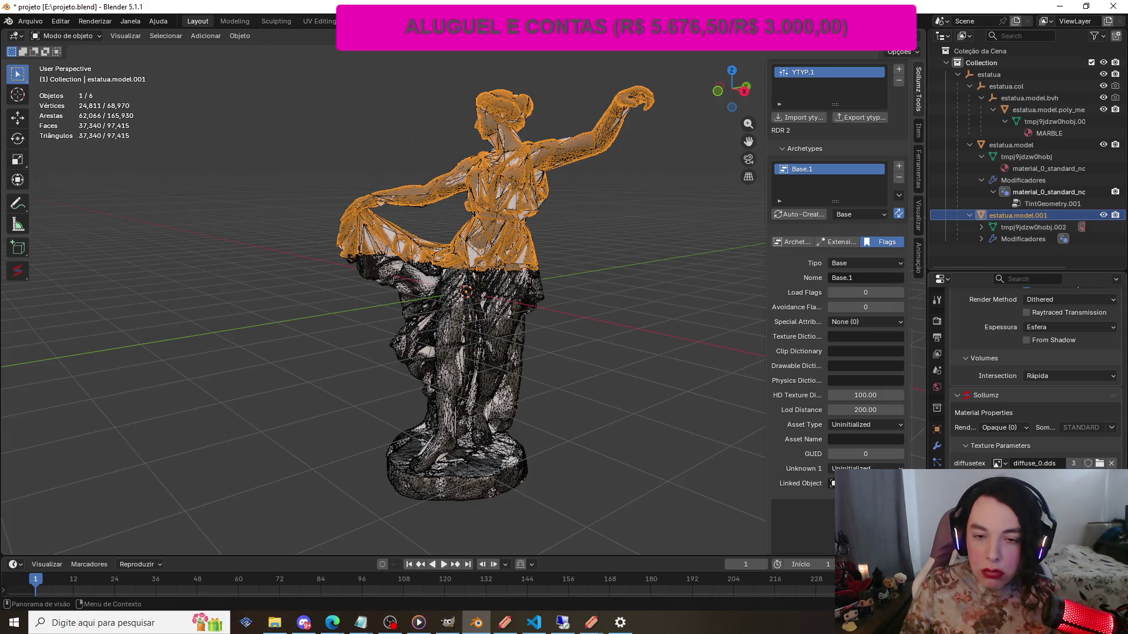
scroll(536, 313, down, 2)
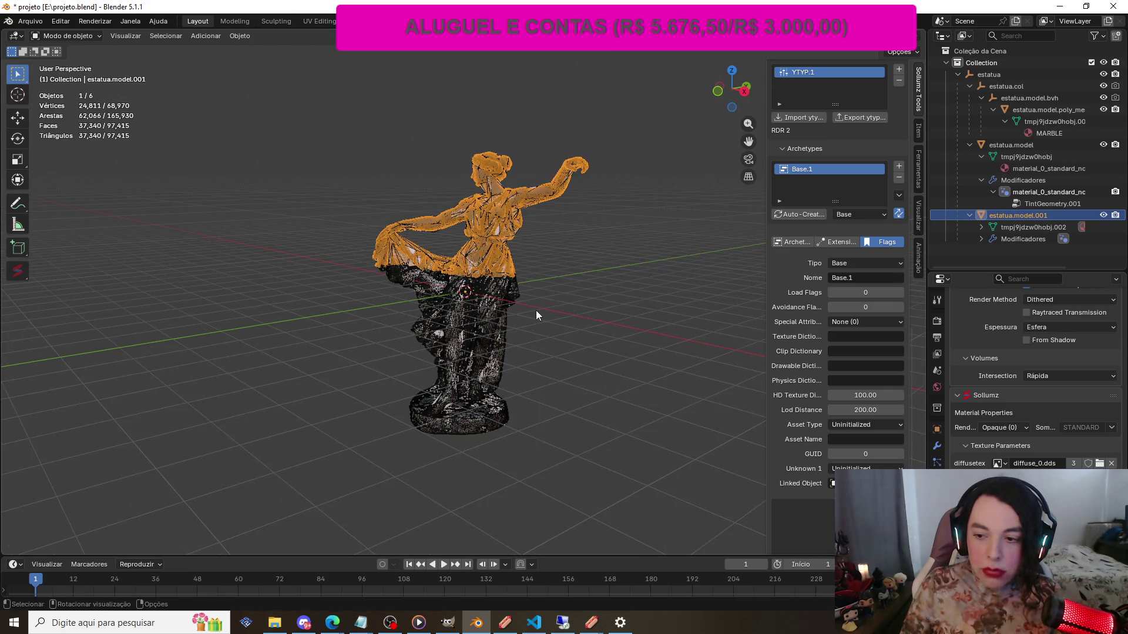
scroll(536, 307, up, 2)
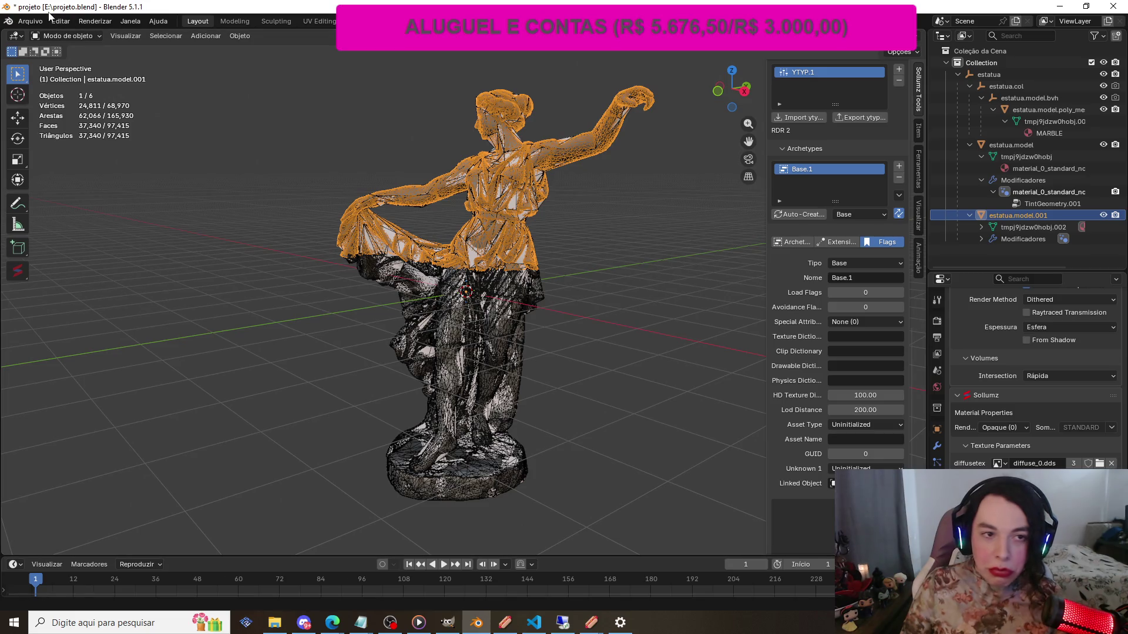
click(32, 21)
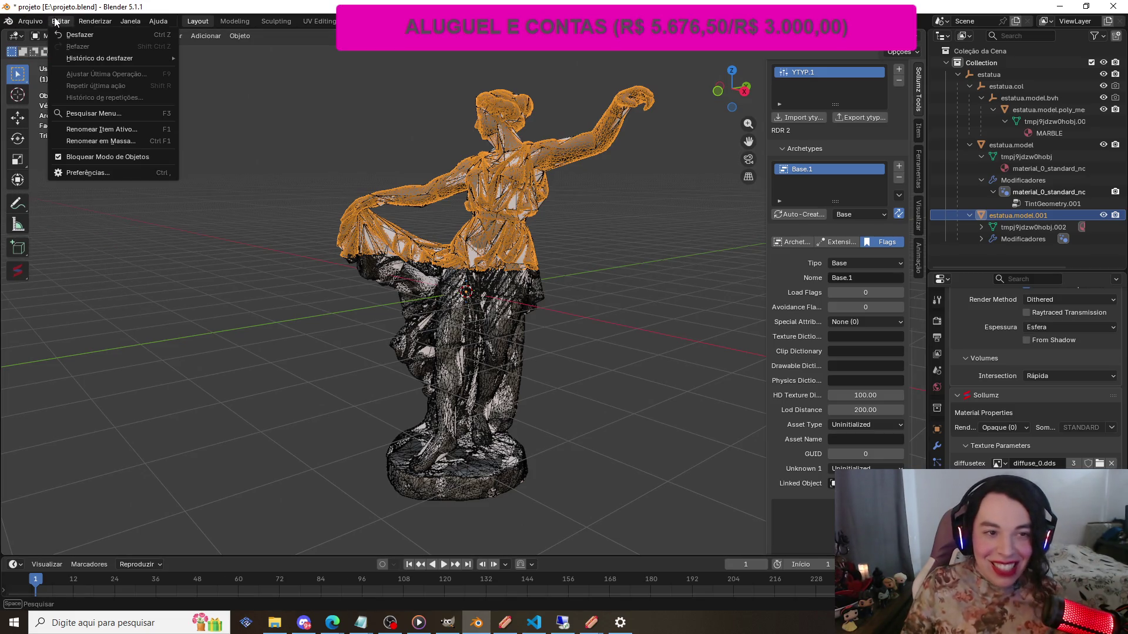
Start a CodeWalker XML export from the File > Export menu
mouse_move(89, 22)
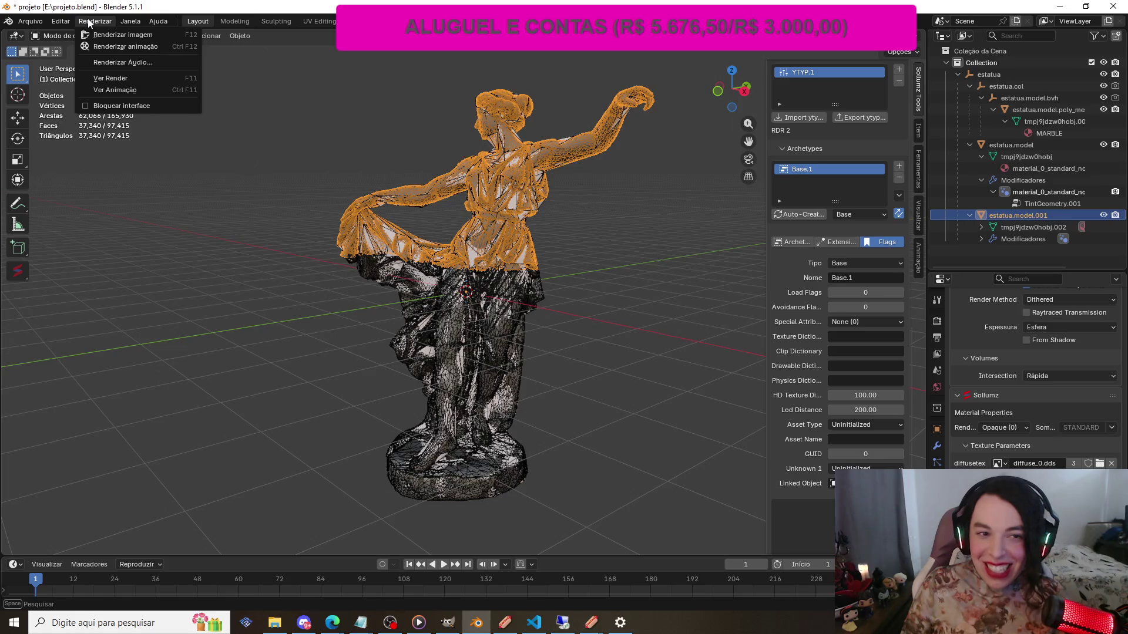
mouse_move(34, 23)
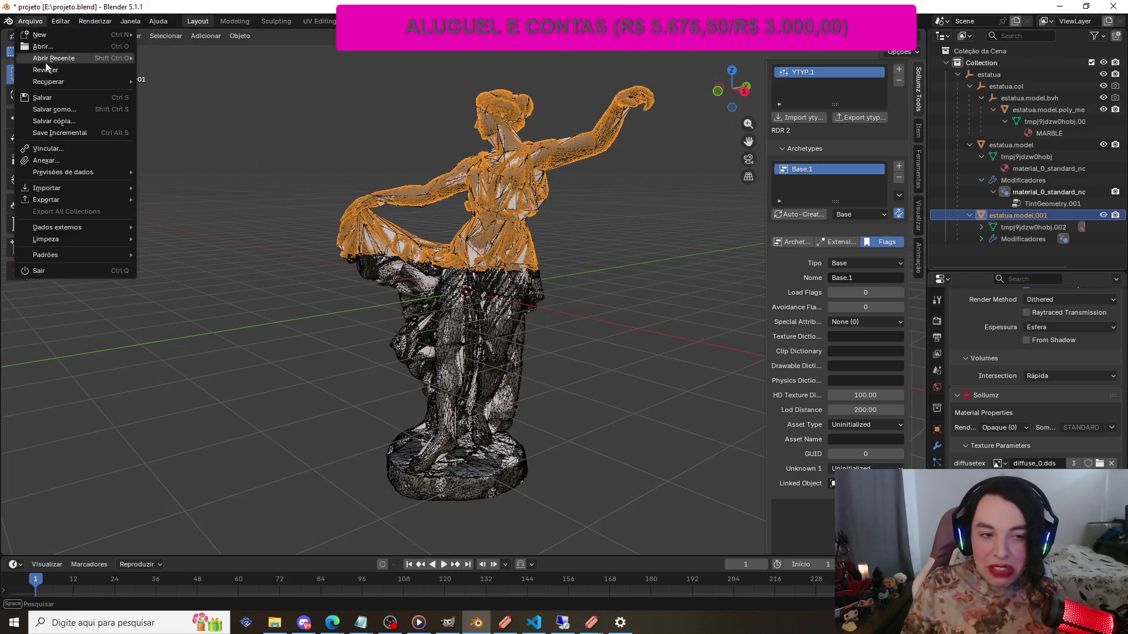
mouse_move(101, 202)
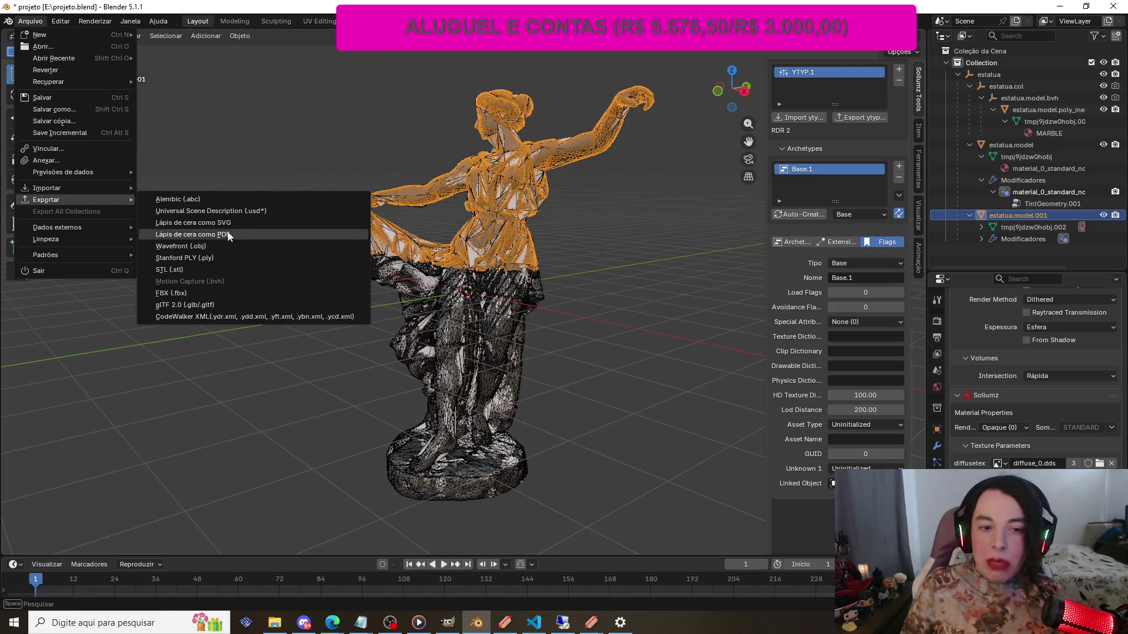
click(266, 317)
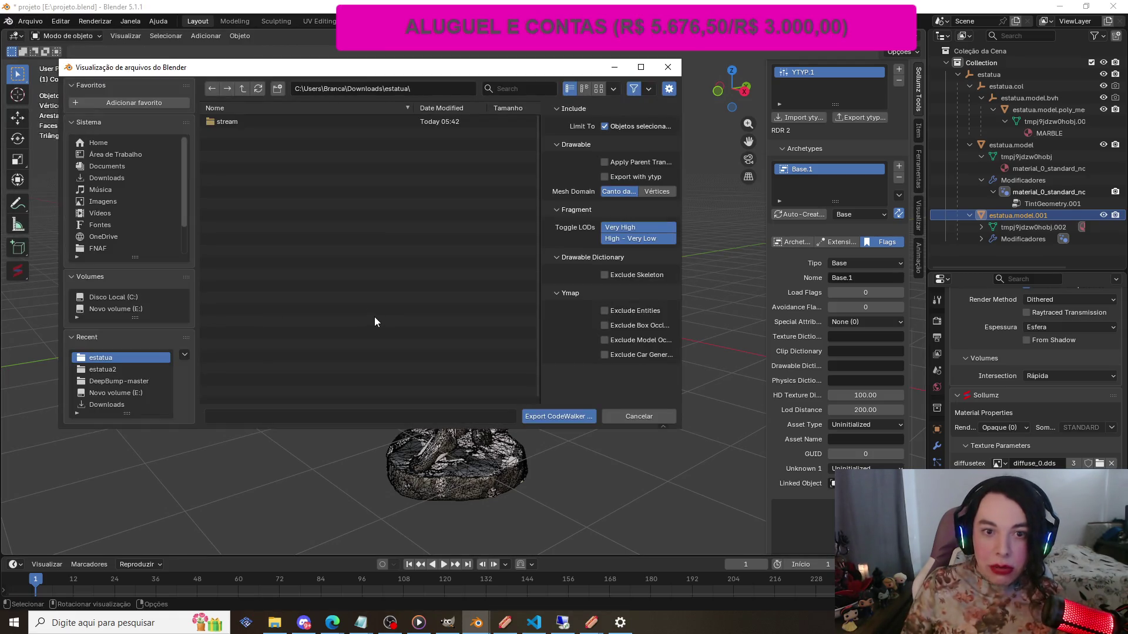
Browse to Downloads\estatua, checking its stream subfolder
click(123, 182)
scroll(309, 191, down, 3)
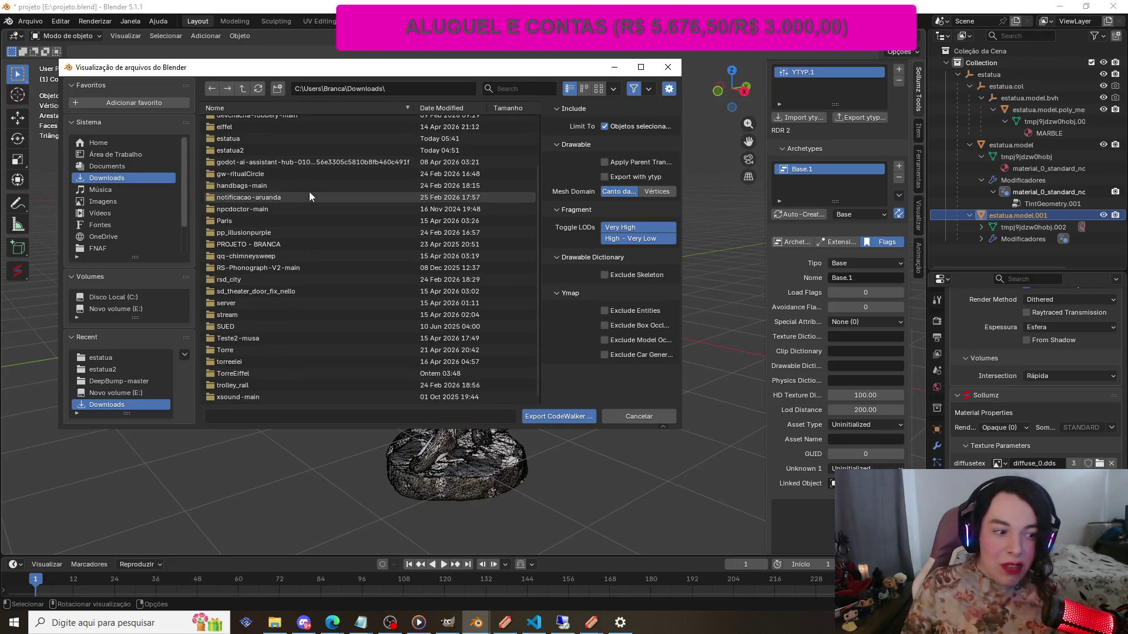
scroll(309, 197, up, 3)
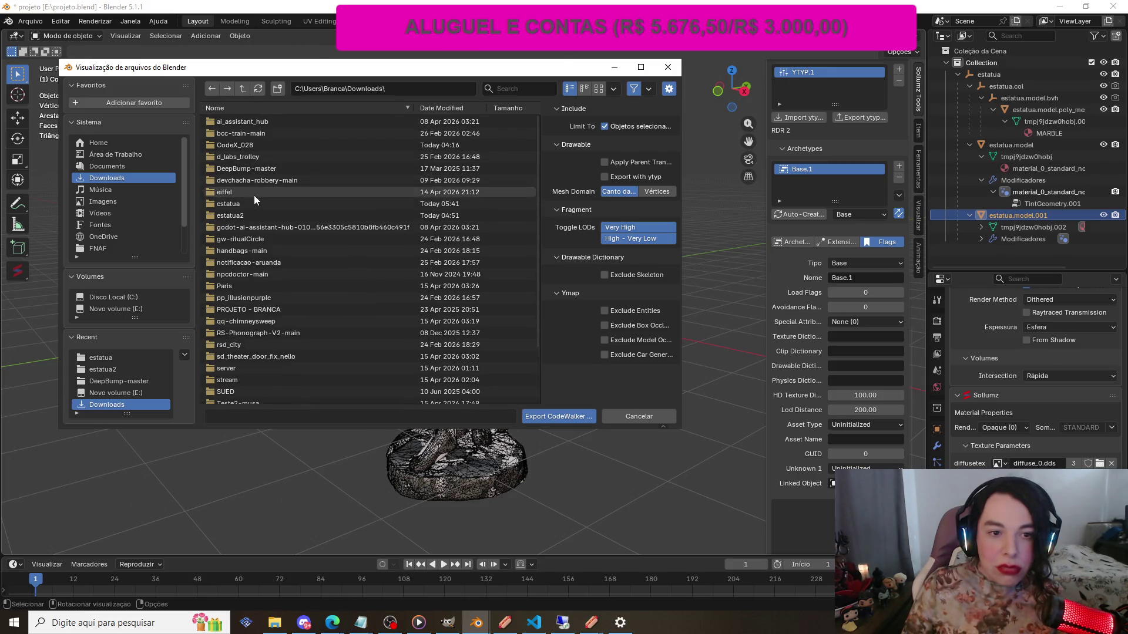
double_click(260, 204)
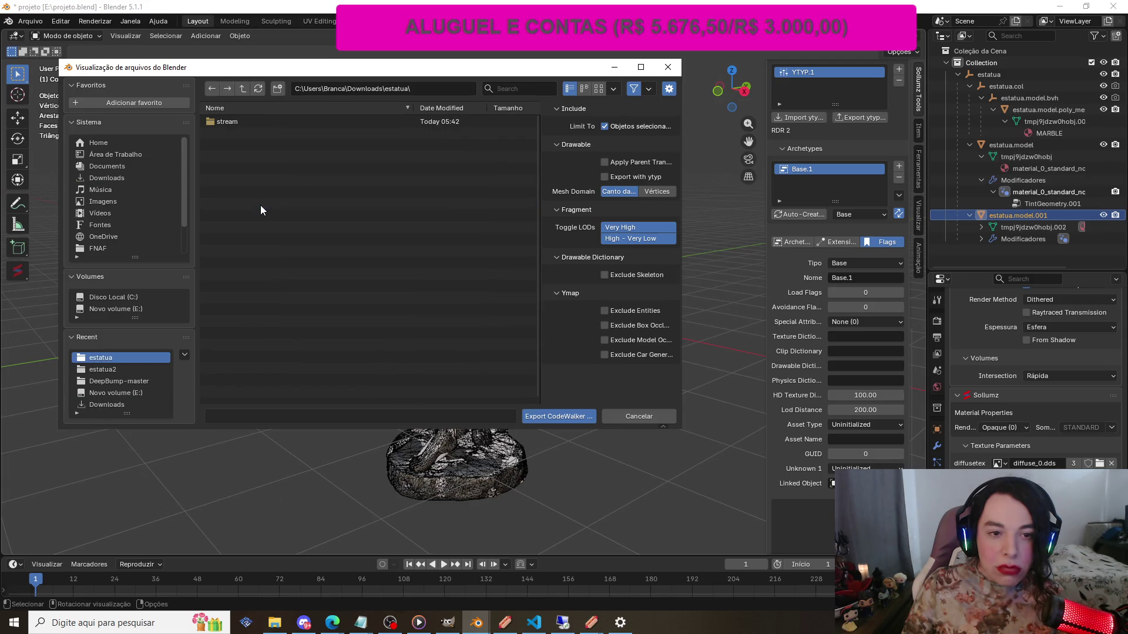
double_click(255, 122)
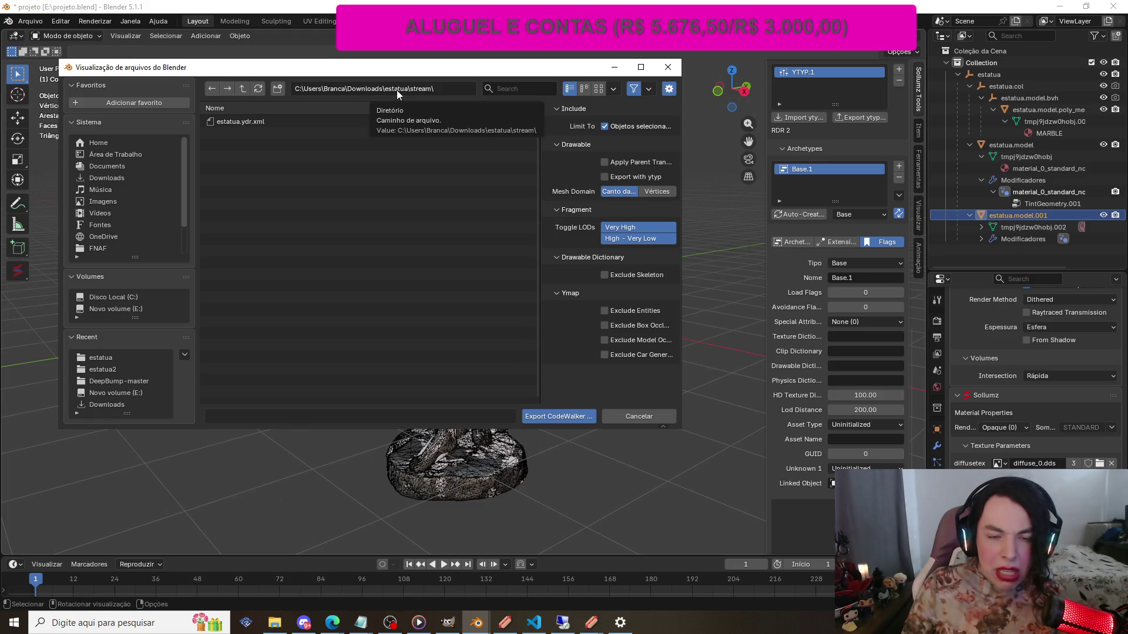
click(243, 88)
click(141, 177)
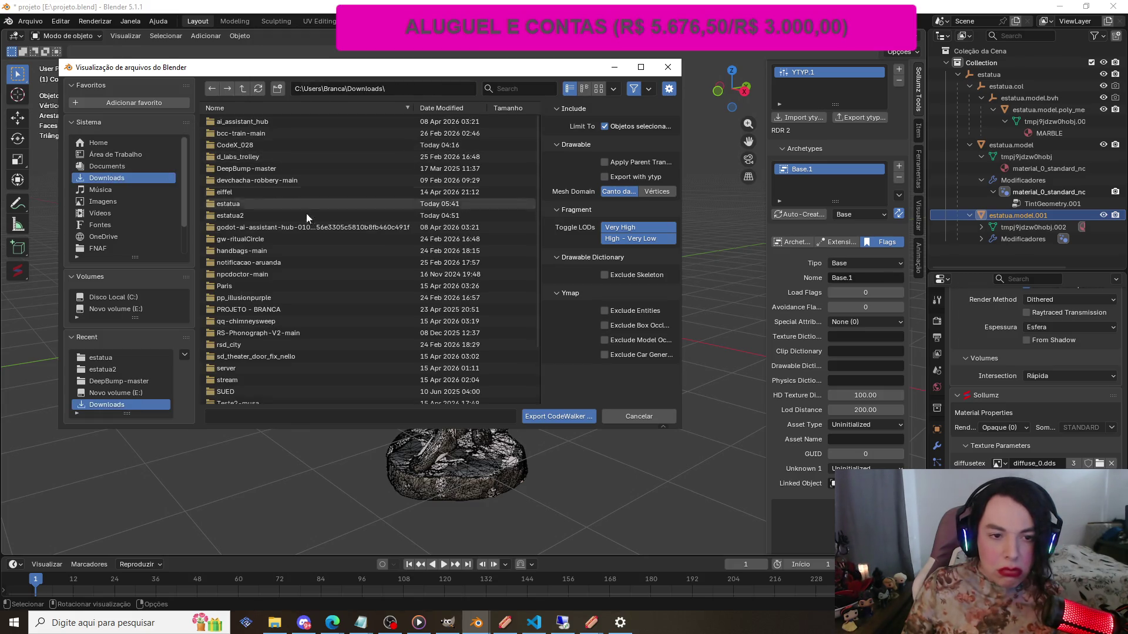
Export estatua.ydr.xml as CodeWalker XML into the Downloads\estatua folder
click(248, 203)
double_click(248, 204)
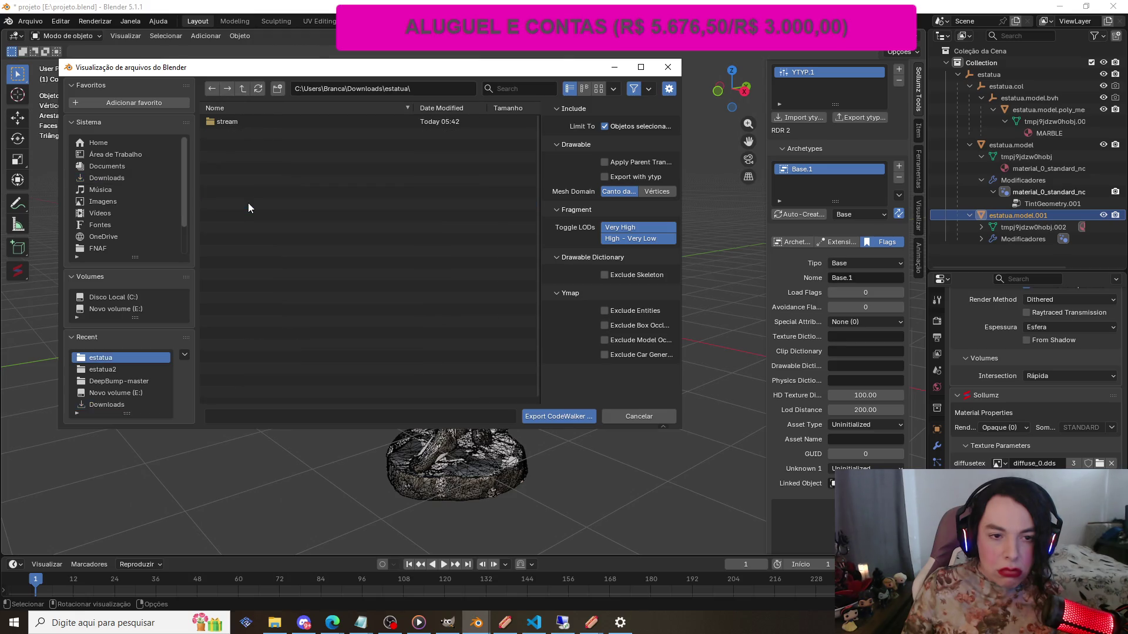
double_click(235, 121)
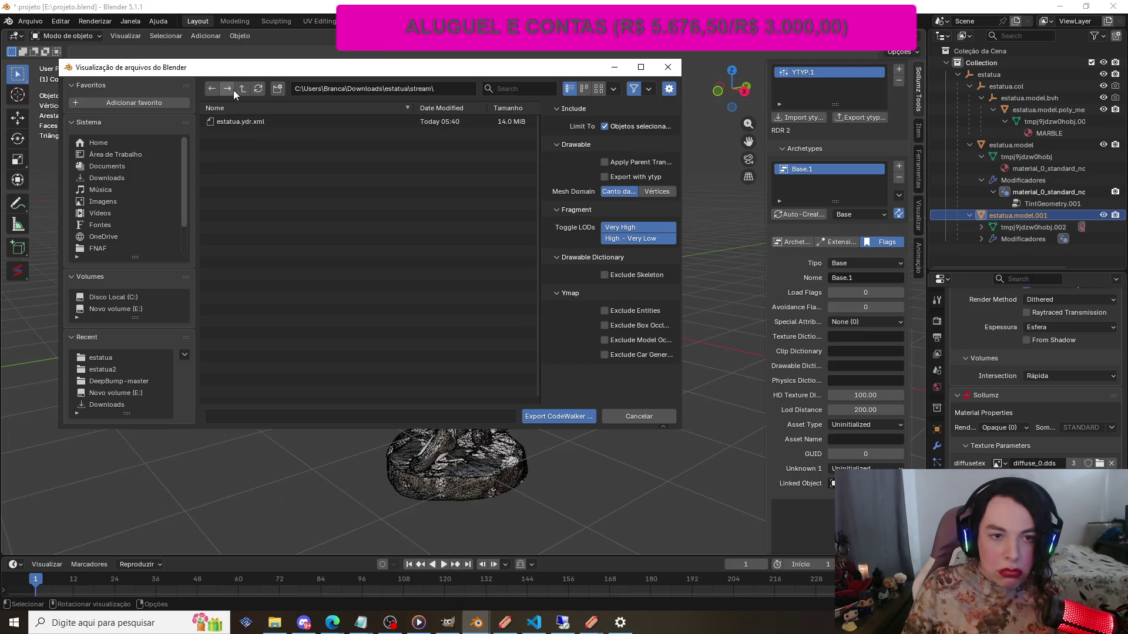
click(211, 88)
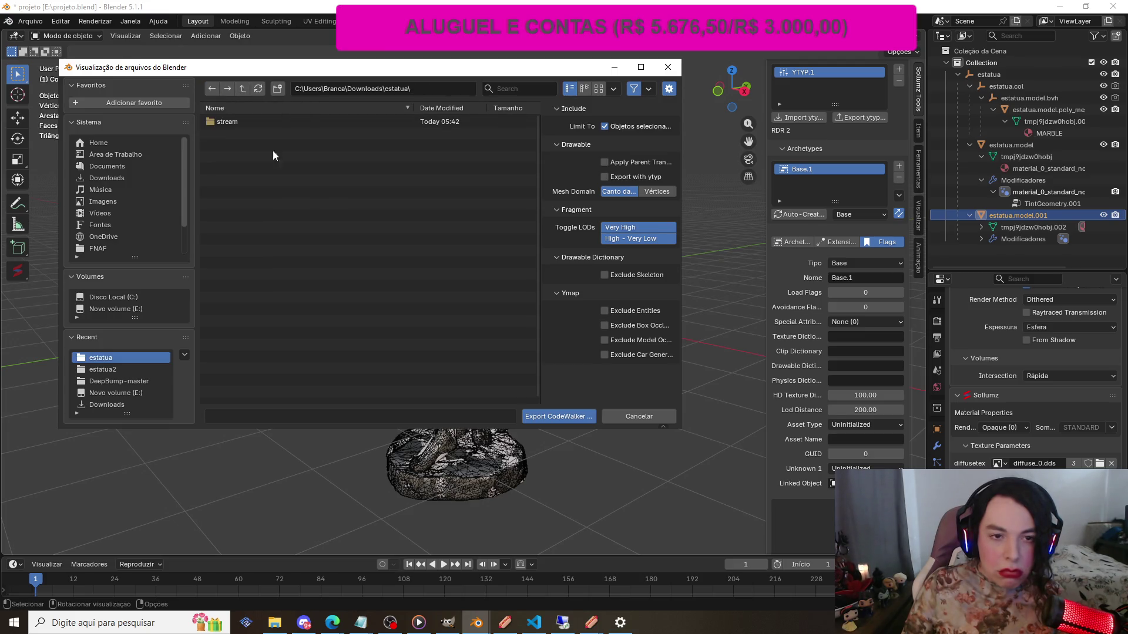
click(561, 415)
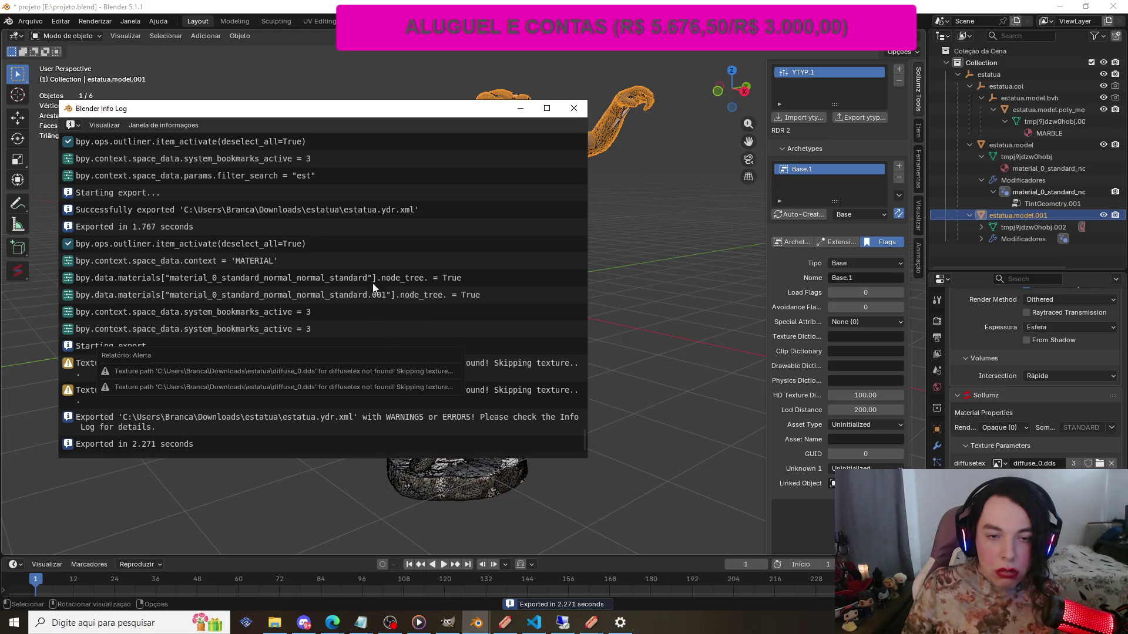
Close the Info Log and select the estatua collection and the statue parts
click(574, 110)
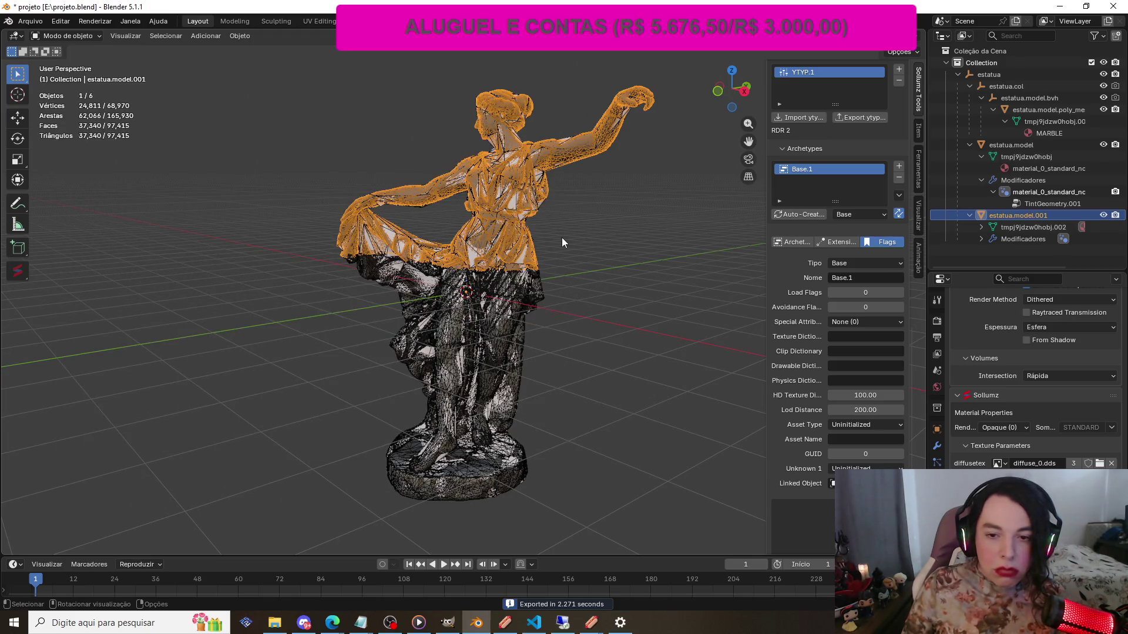
click(989, 75)
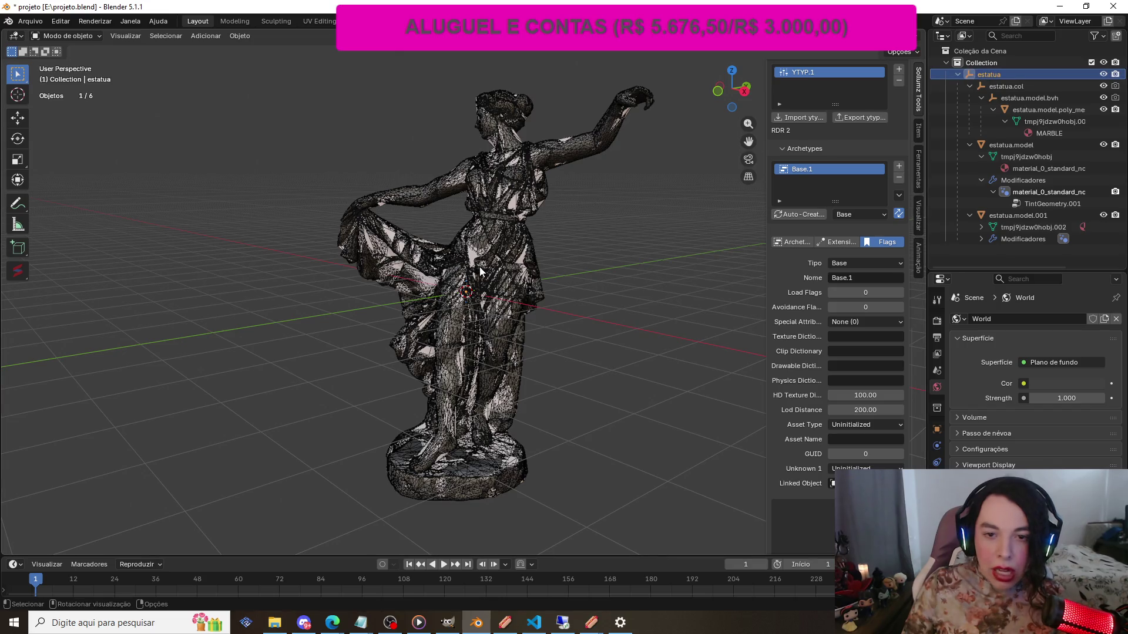
click(501, 244)
click(483, 306)
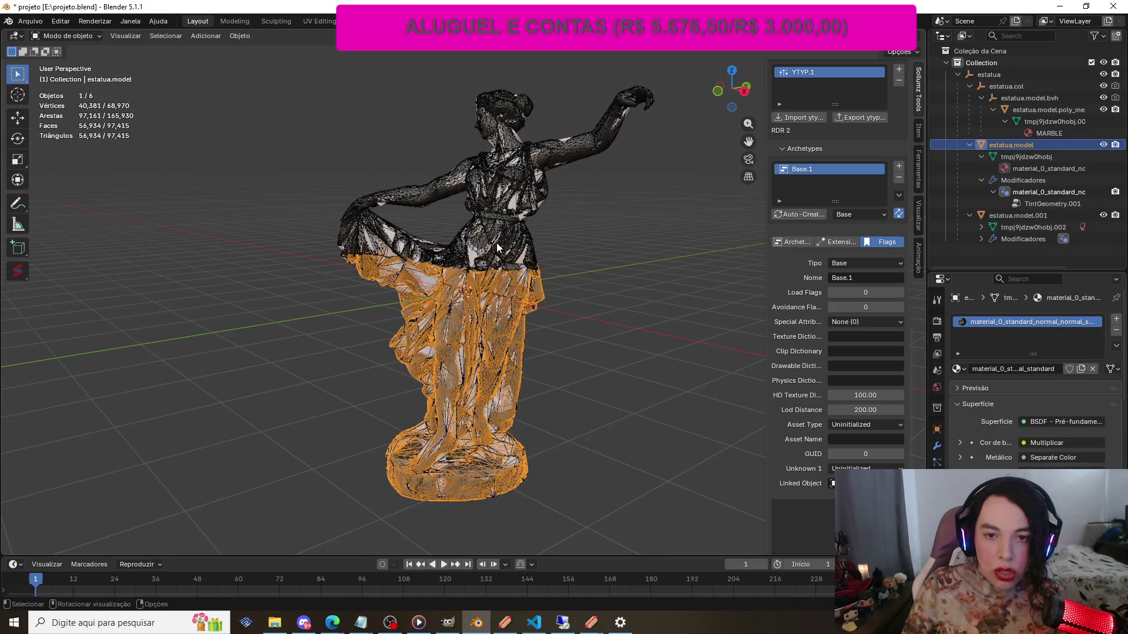
click(500, 194)
drag(248, 87, 664, 487)
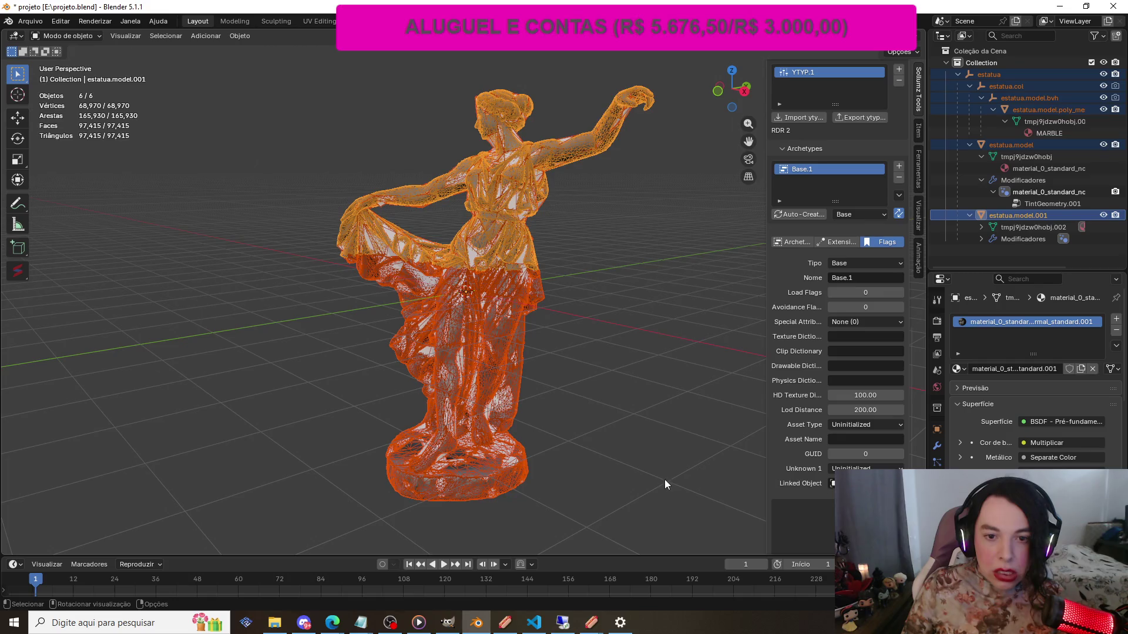
click(664, 479)
Reselect the estatua collection and re-export it as CodeWalker XML, overwriting estatua.ydr.xml
click(34, 21)
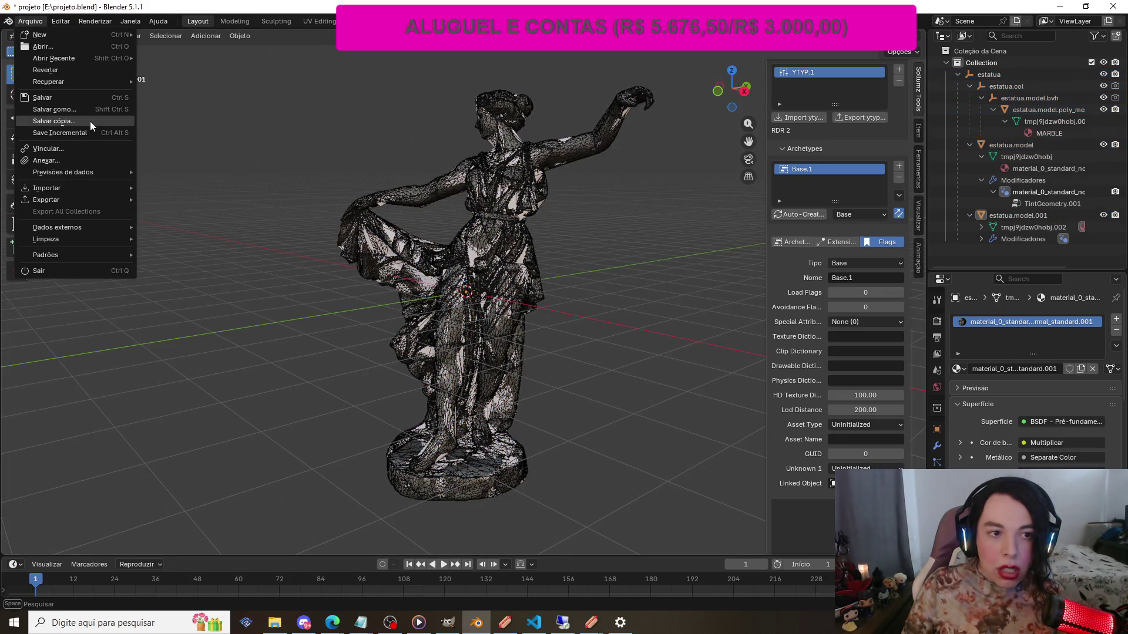
mouse_move(110, 199)
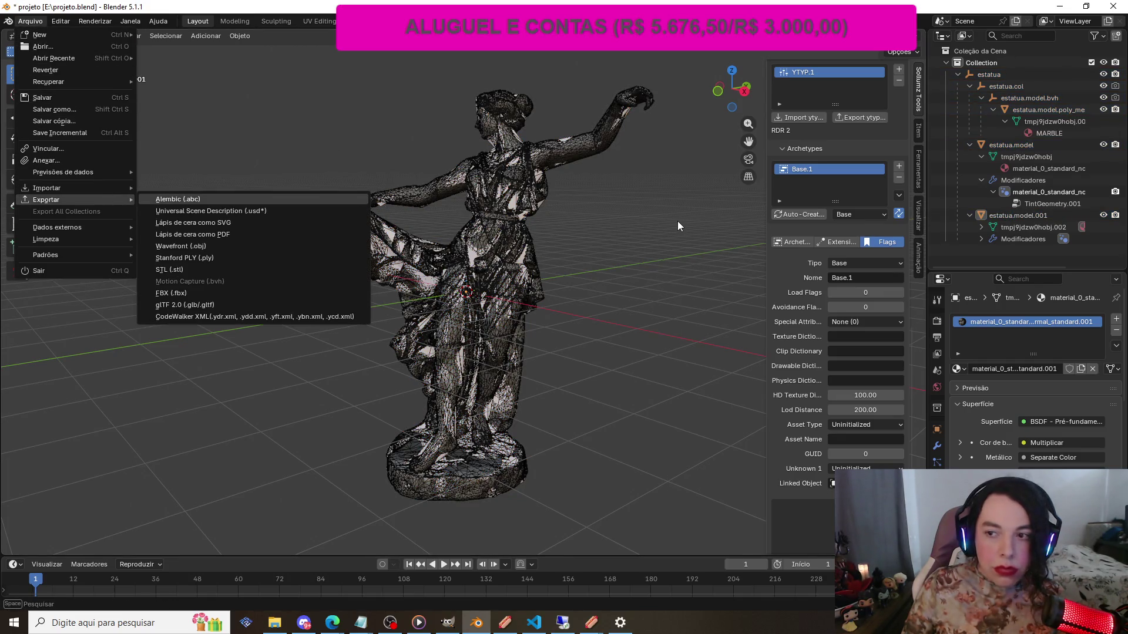
click(1002, 74)
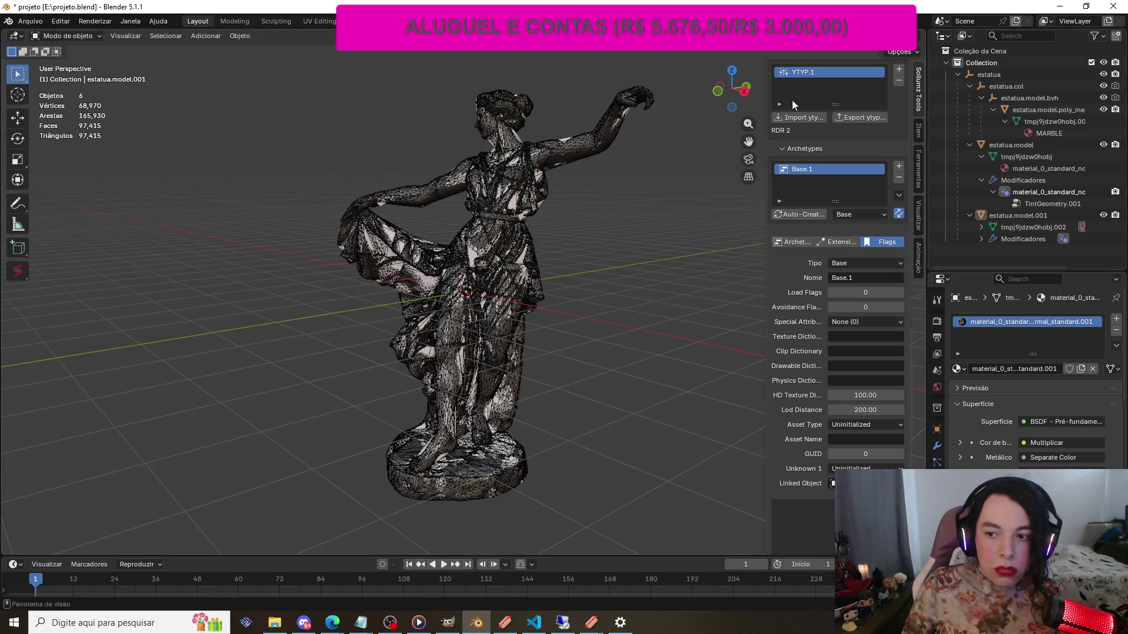
click(1034, 73)
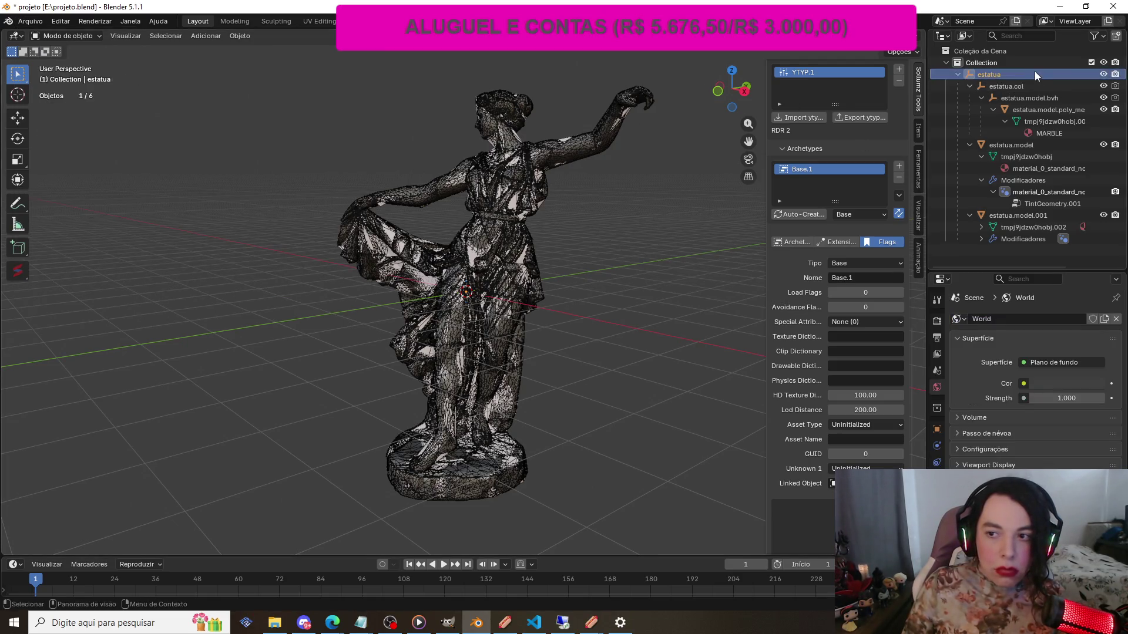
click(36, 22)
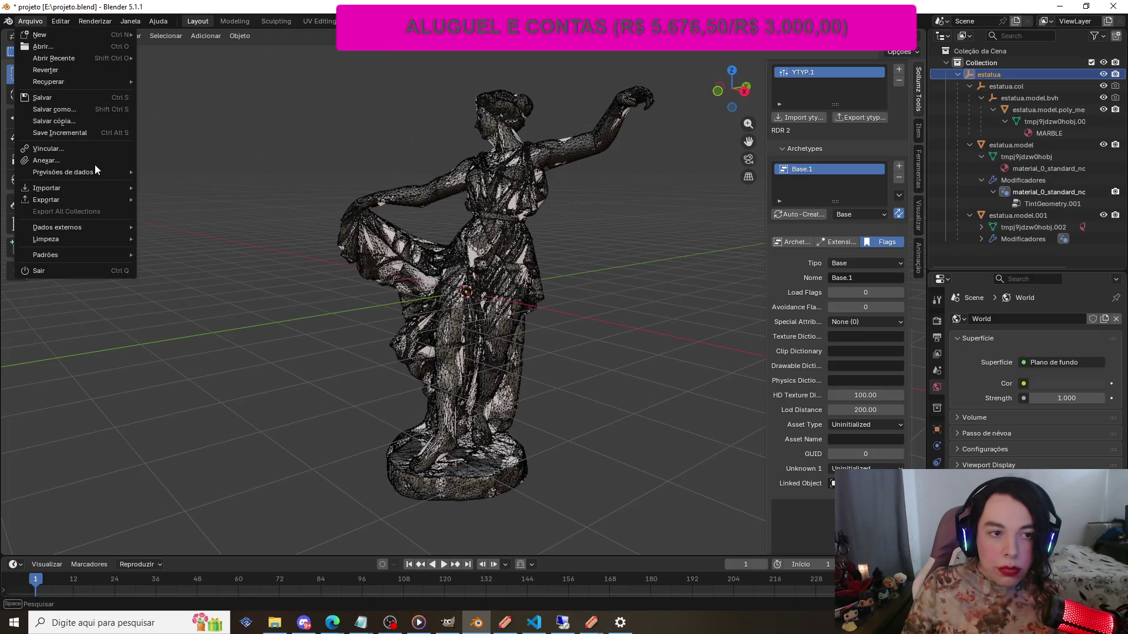
mouse_move(122, 200)
click(235, 317)
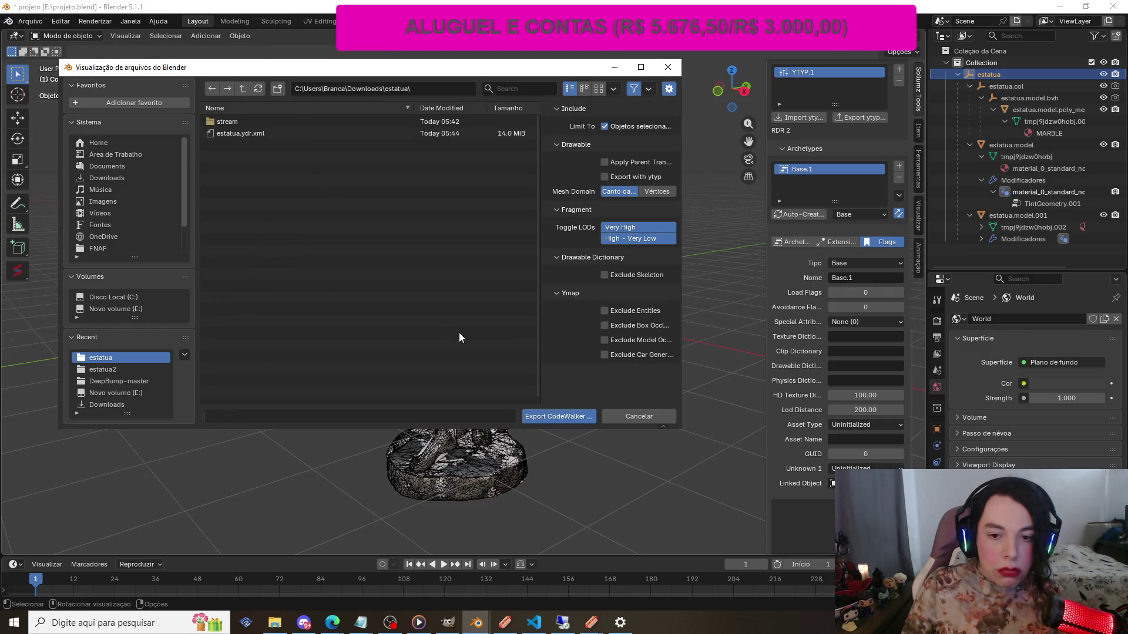
click(559, 417)
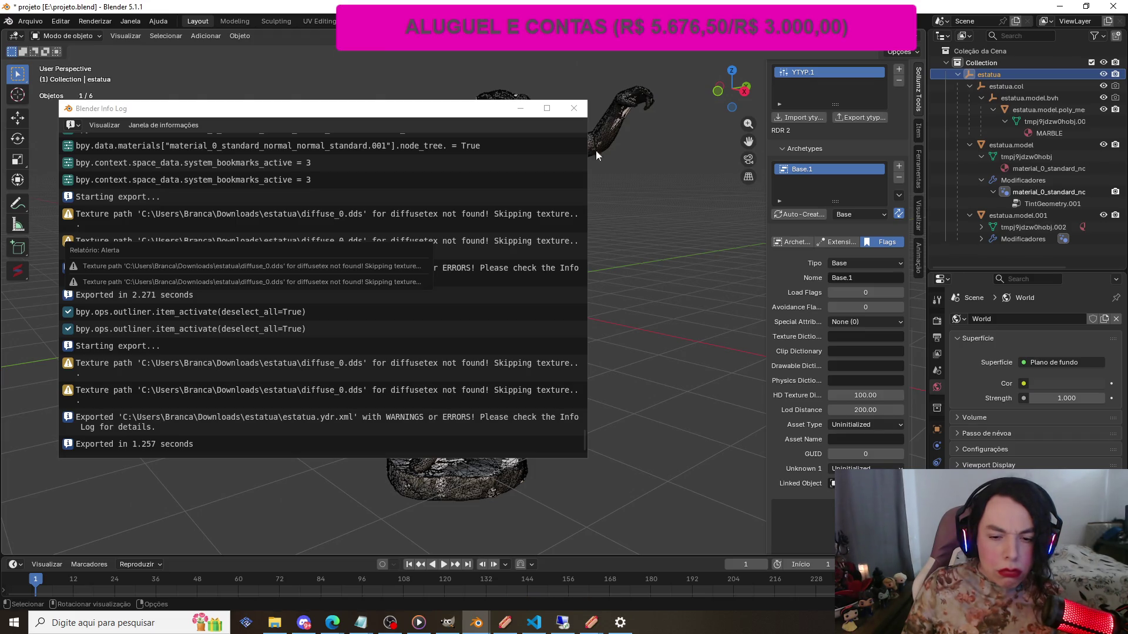
click(574, 108)
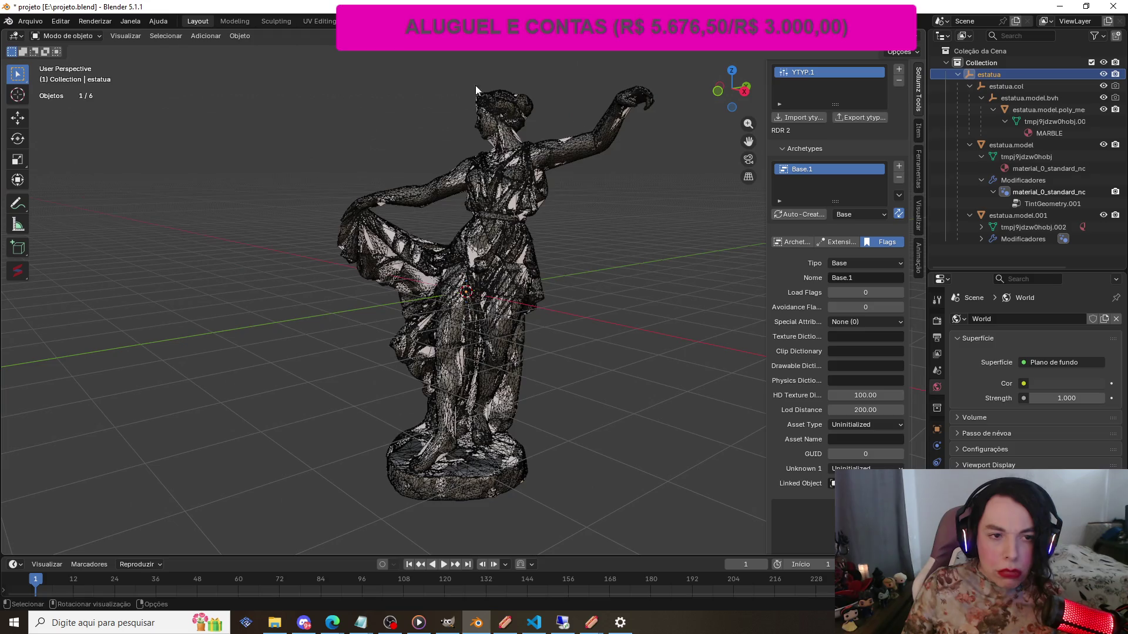
Switch to File Explorer showing Downloads\estatua with stream, fxmanifest.txt and estatua.ydr.xml
click(30, 21)
mouse_move(108, 202)
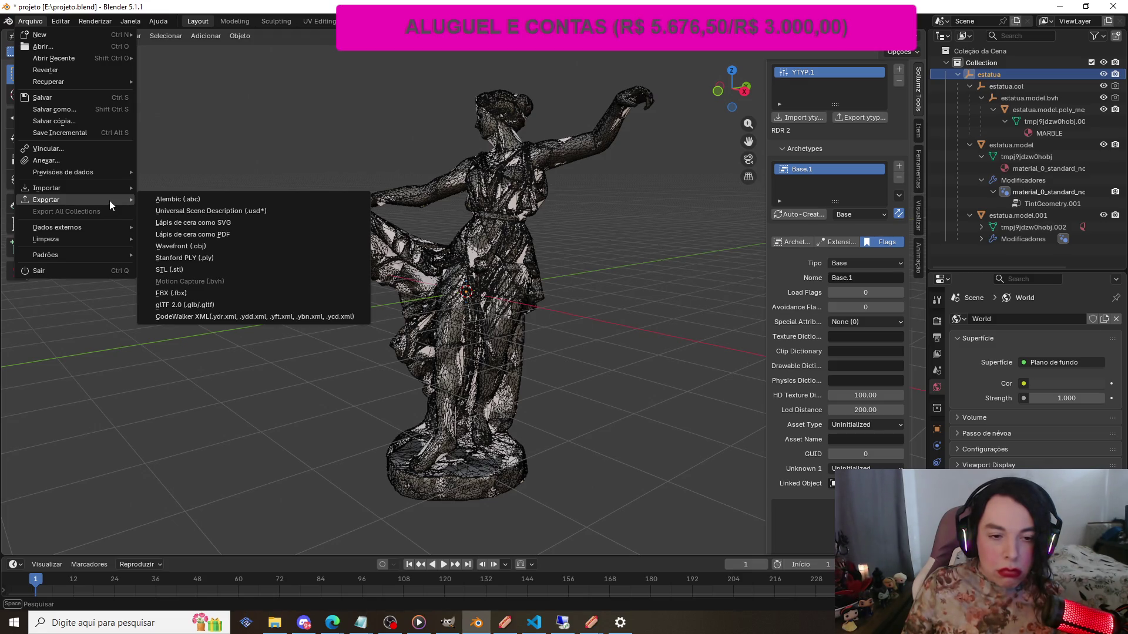
click(235, 129)
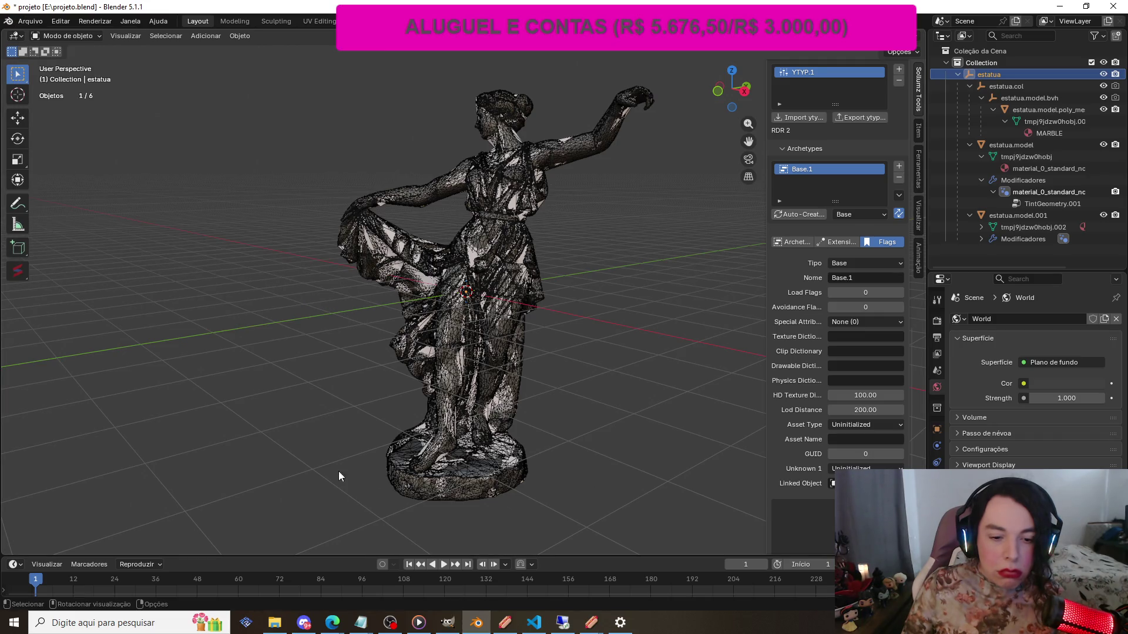
click(275, 623)
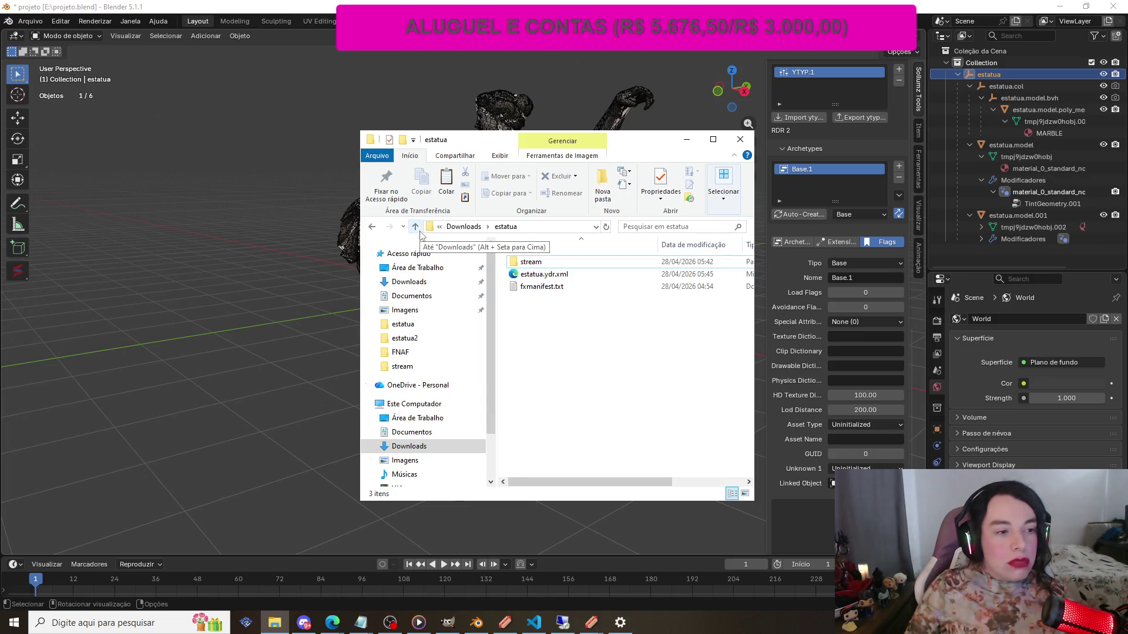
Go up to Downloads, inspect the estatua and estatua2 folders, then bring OBS Studio forward
click(370, 227)
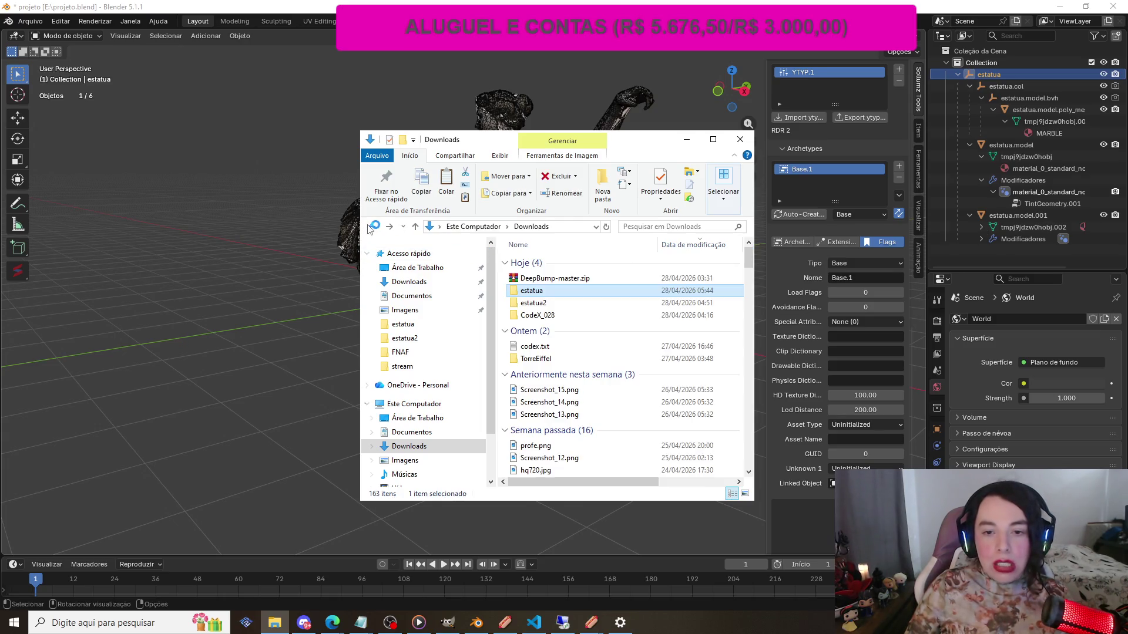
double_click(557, 303)
click(553, 292)
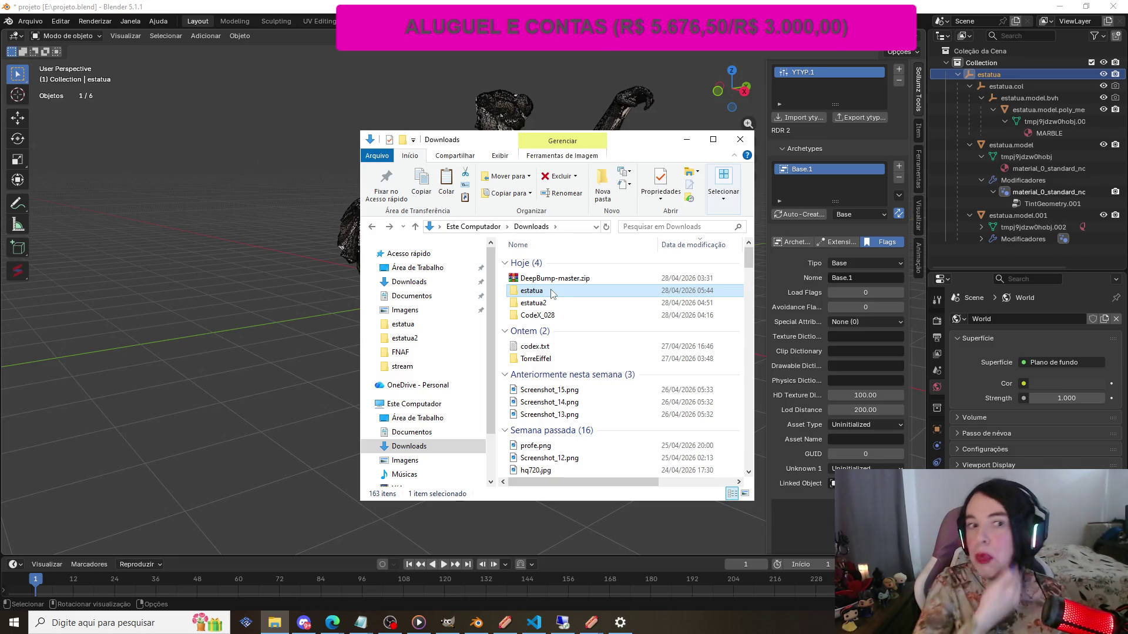
click(632, 304)
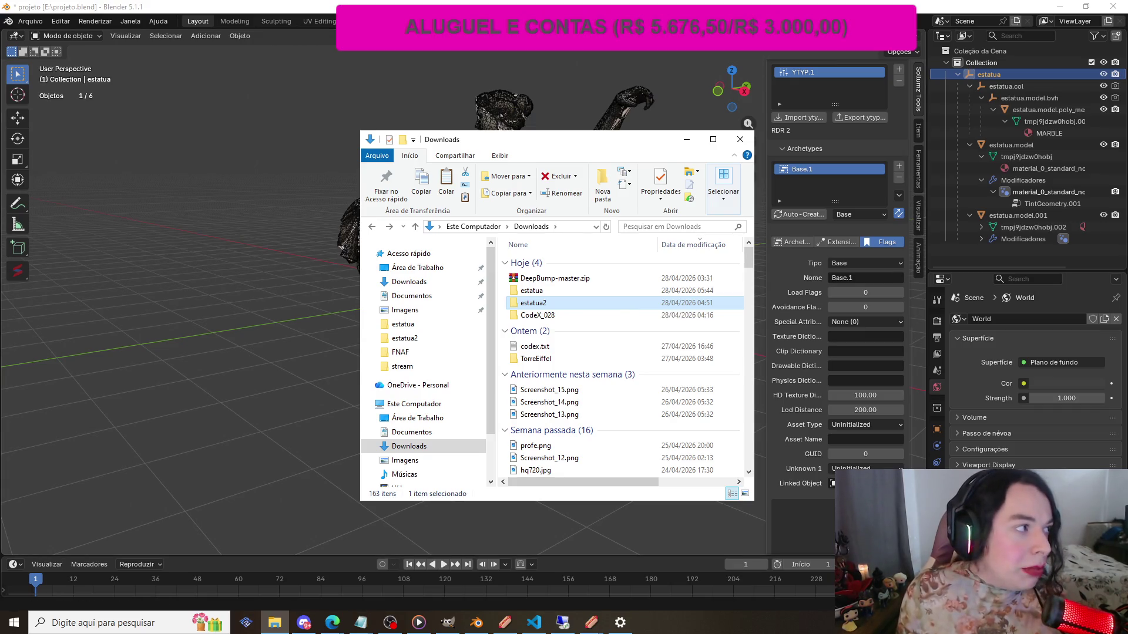
click(332, 623)
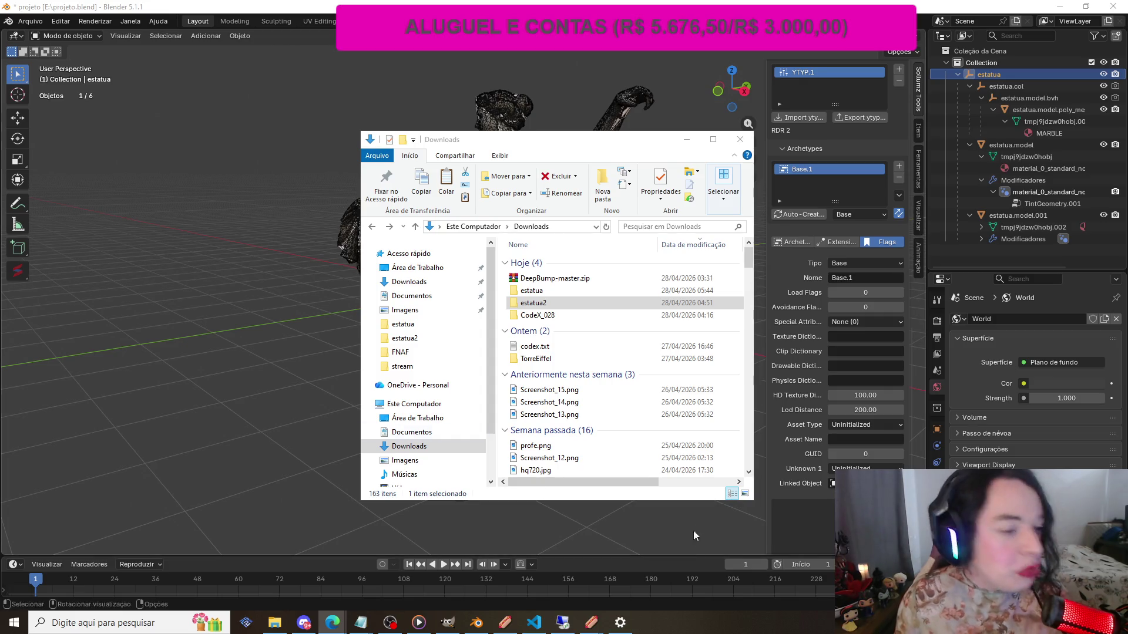
click(390, 622)
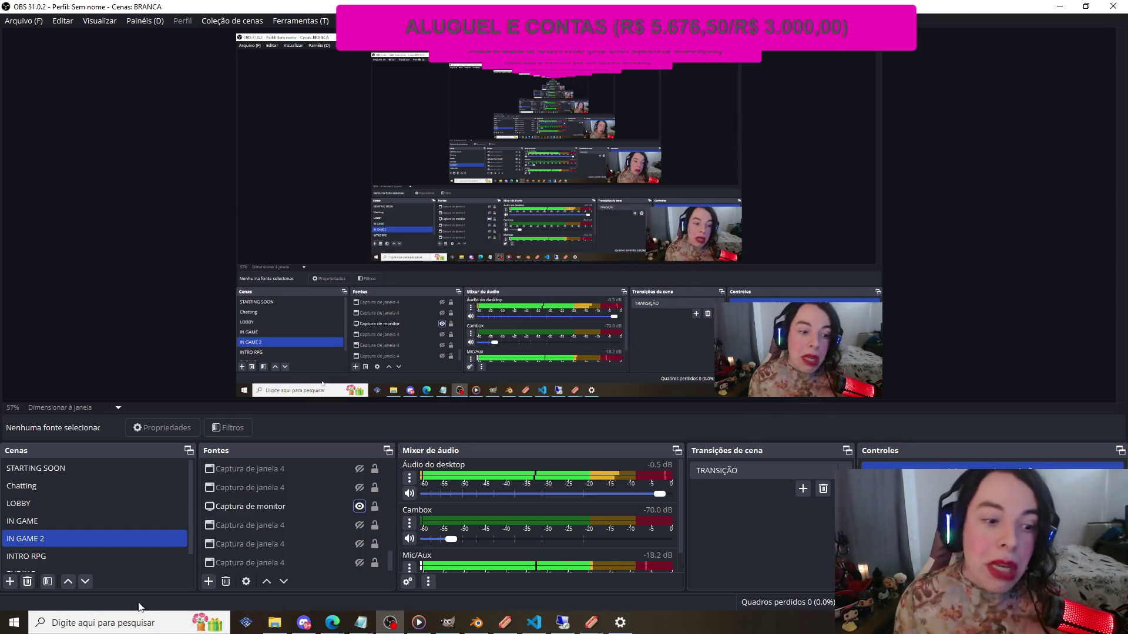
Scroll the OBS Scenes list and select the ENDING scene
scroll(95, 559, down, 1)
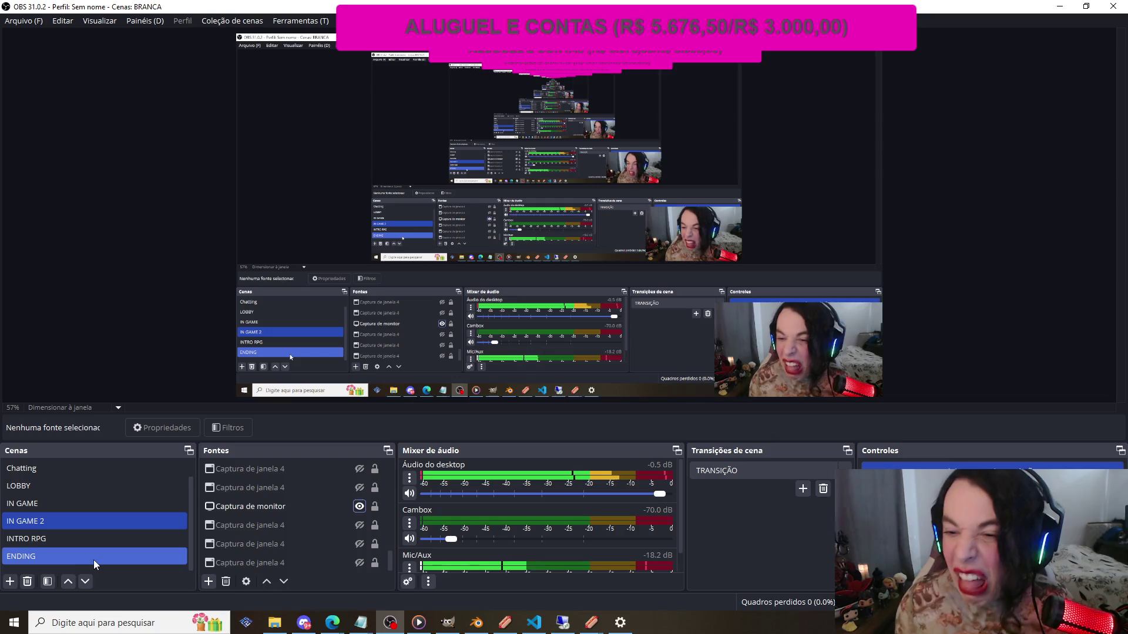
click(94, 559)
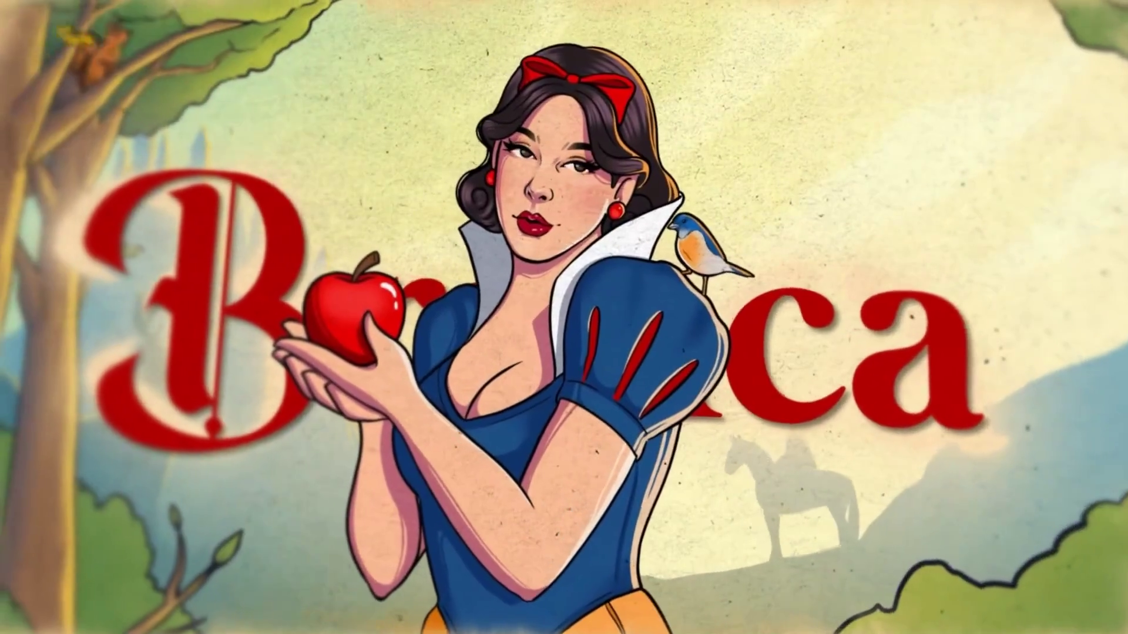